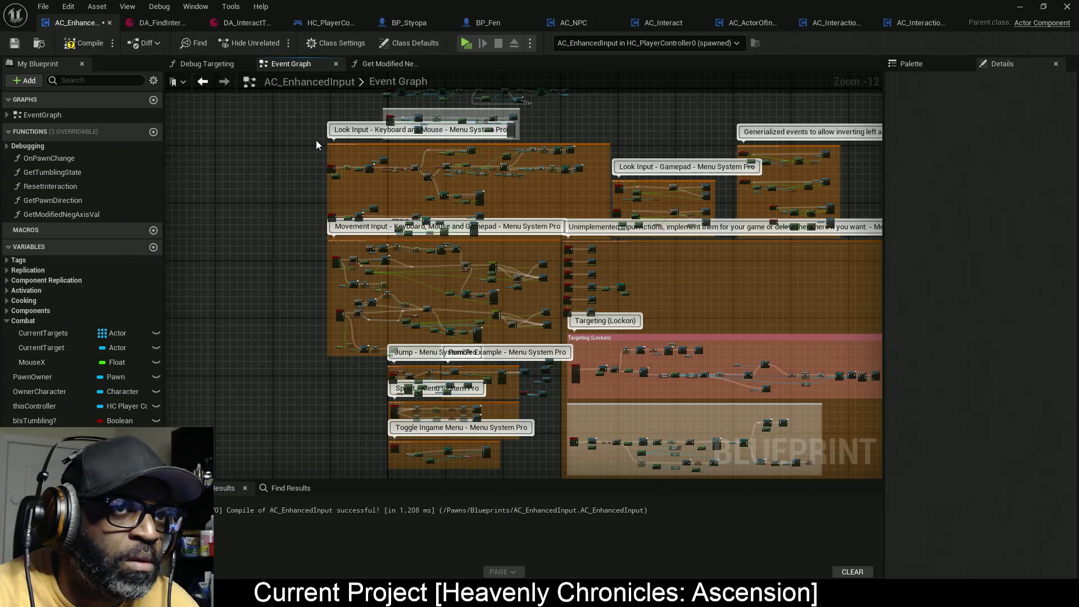
Select the block of comment groups, move it, and nudge it slightly upward
mouse_move(315, 138)
left_mouse_down()
mouse_move(515, 191)
mouse_move(856, 310)
mouse_move(877, 480)
mouse_move(849, 483)
mouse_move(869, 478)
left_mouse_up()
mouse_move(597, 192)
left_mouse_down()
mouse_move(576, 326)
mouse_move(585, 364)
mouse_move(636, 415)
left_mouse_up()
left_click_drag(354, 86, 407, 217)
scroll(488, 220, "up", 2)
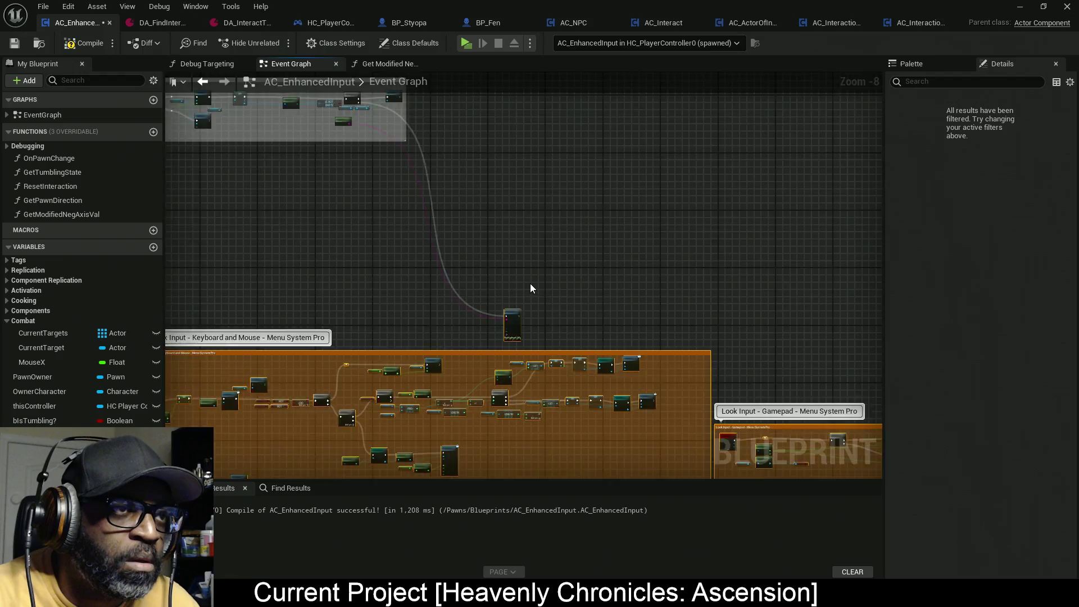
left_click_drag(518, 312, 513, 179)
Tuck the Print String node into its grey group and make the Look Input comment taller
left_click(535, 272)
left_click_drag(444, 164, 432, 166)
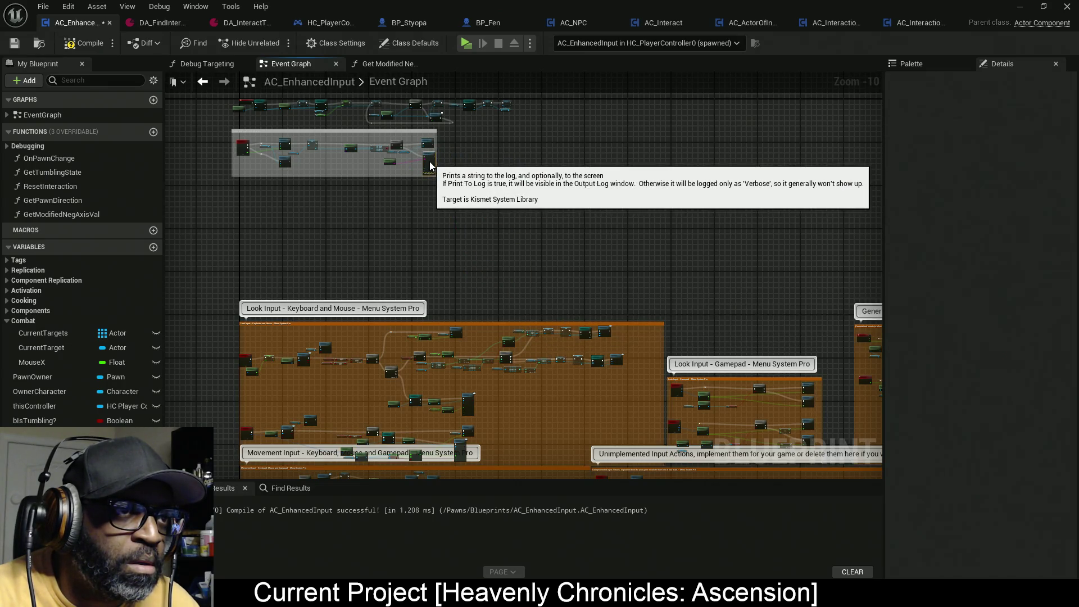
left_click(494, 321)
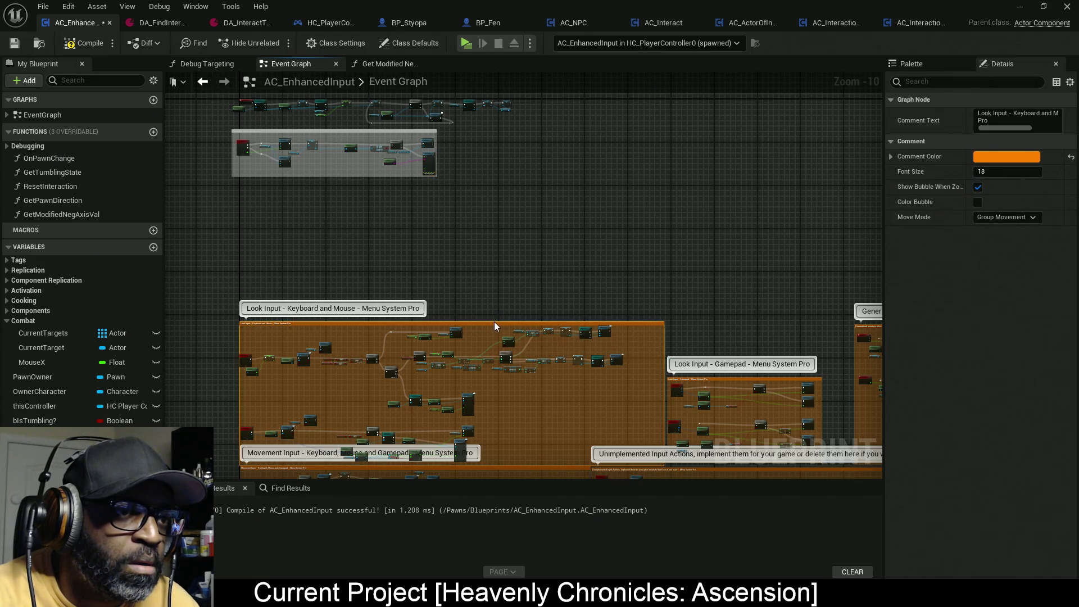
left_click_drag(494, 322, 484, 205)
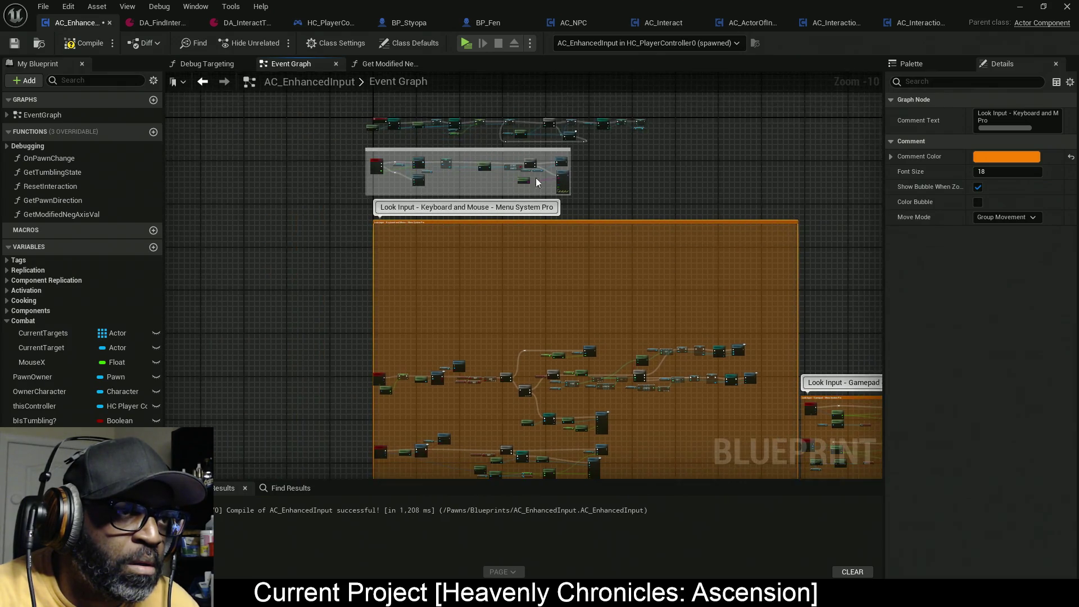
Shift the Interaction with world objects comment slightly to the right
scroll(416, 154, "up", 8)
scroll(416, 154, "down", 6)
scroll(416, 152, "up", 3)
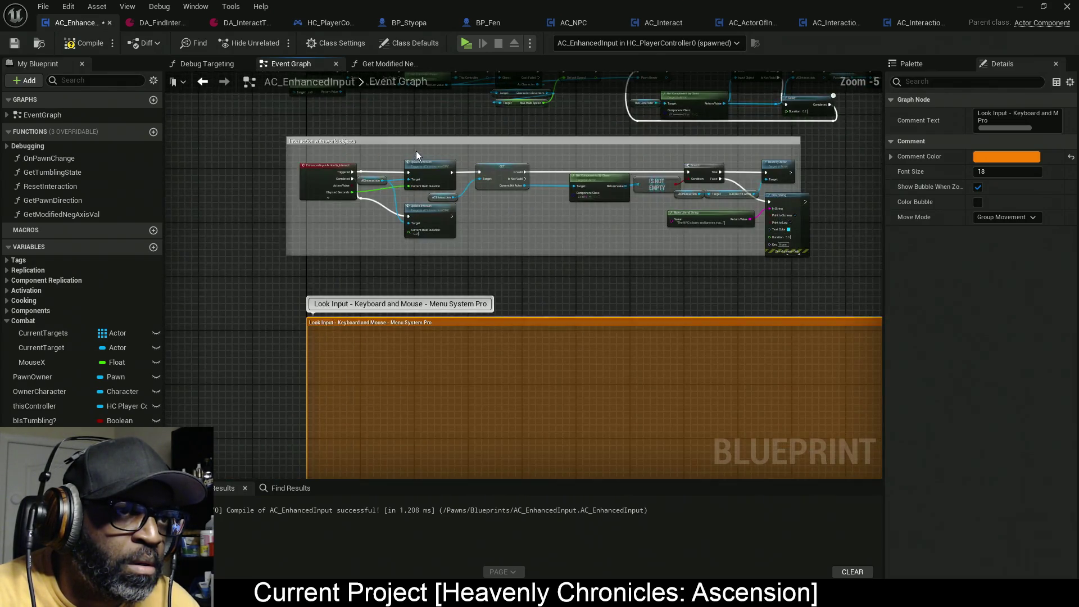
left_click_drag(447, 137, 471, 139)
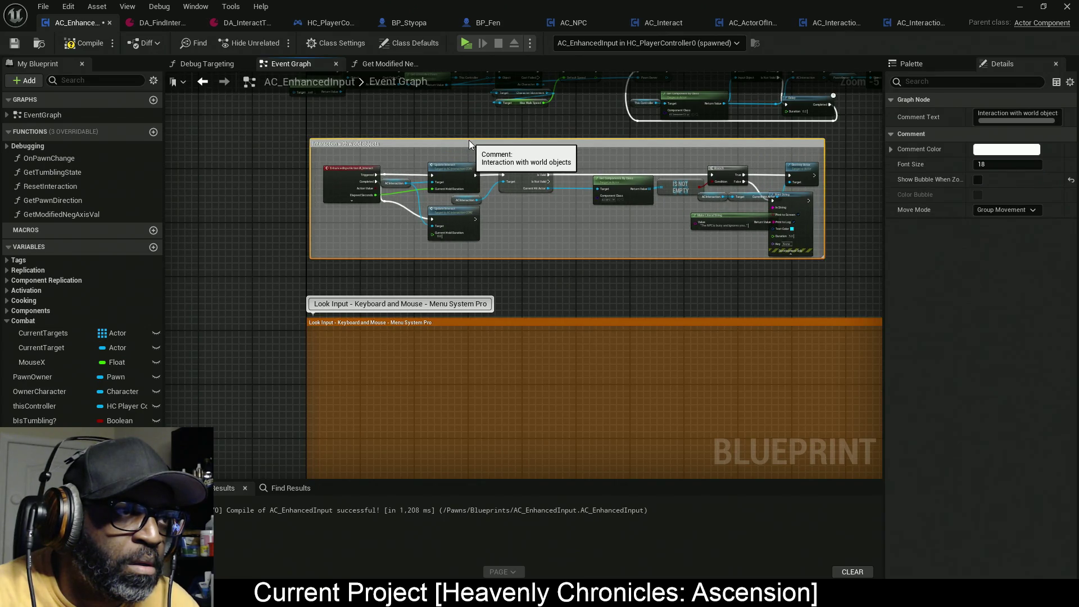
Move the nodes inside the Look Input comment upward
scroll(651, 230, "down", 3)
left_click_drag(651, 231, 513, 127)
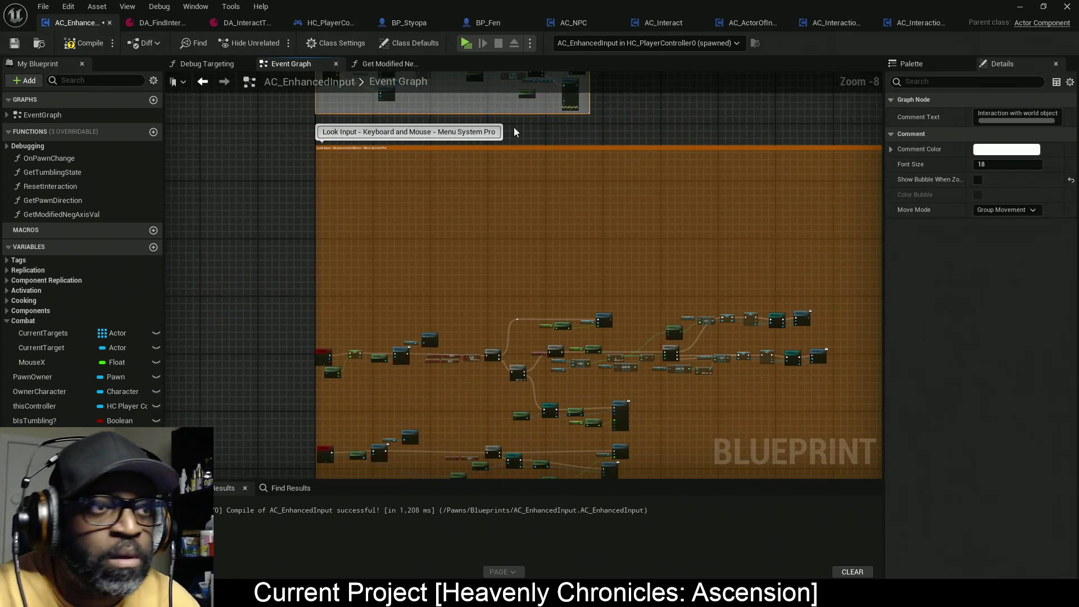
scroll(489, 266, "down", 3)
mouse_move(702, 267)
left_mouse_down()
mouse_move(423, 349)
mouse_move(407, 372)
mouse_move(382, 369)
left_mouse_up()
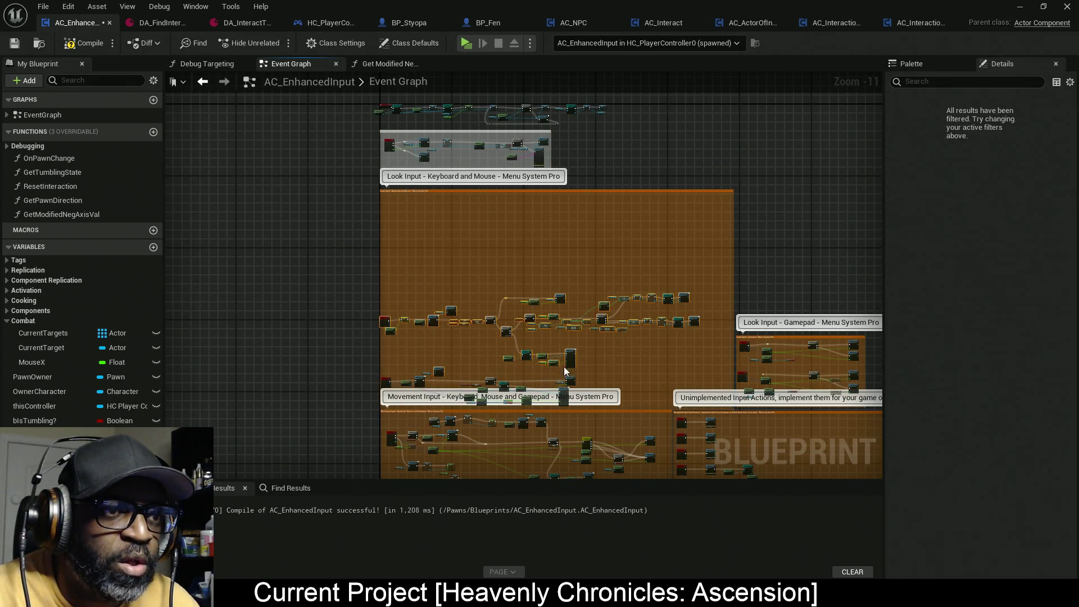
left_click_drag(565, 367, 574, 278)
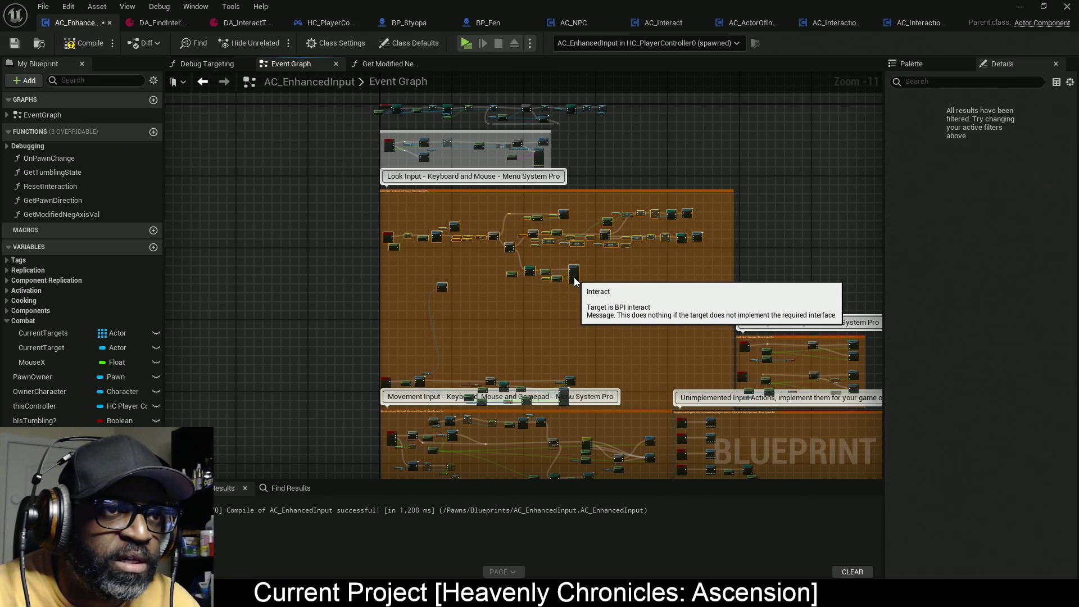
Select the Trace Pause State node and pan to the Targeting (Lockon) and Generalized events comments
scroll(629, 315, "up", 3)
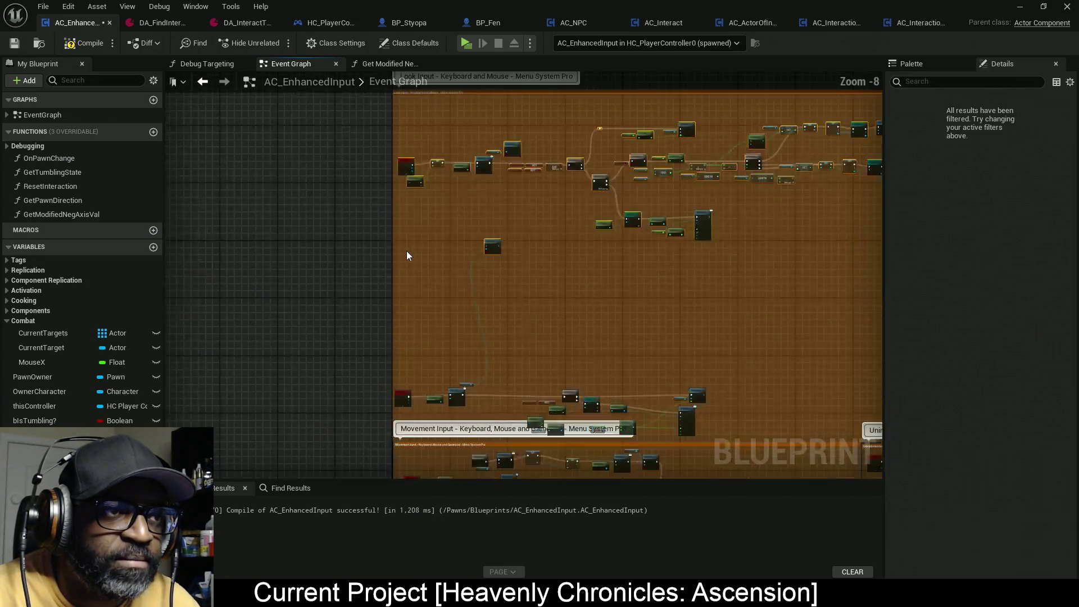
scroll(495, 241, "up", 1)
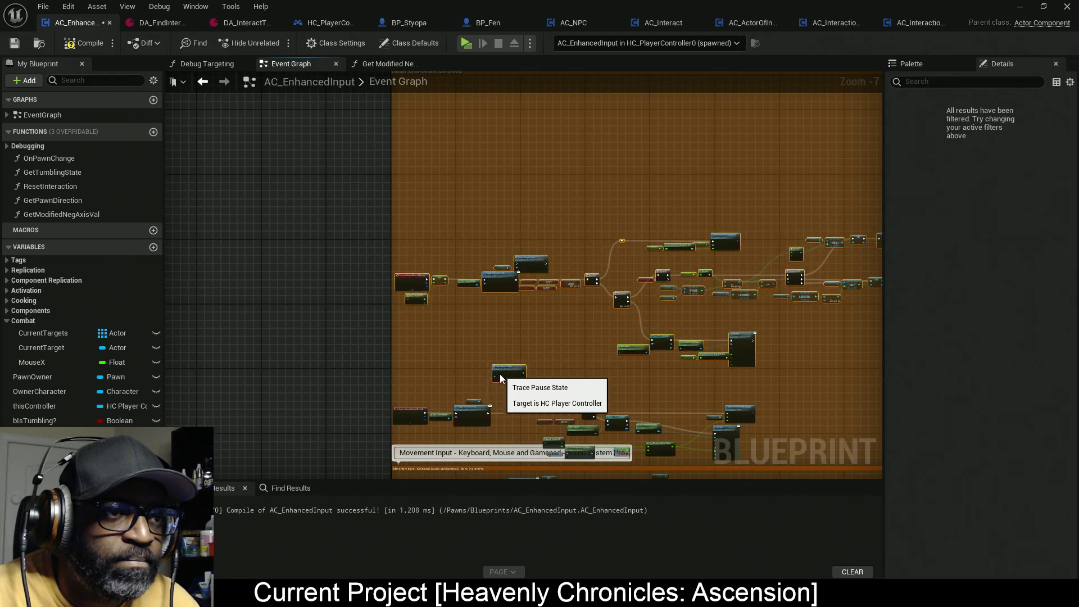
left_click_drag(533, 371, 501, 417)
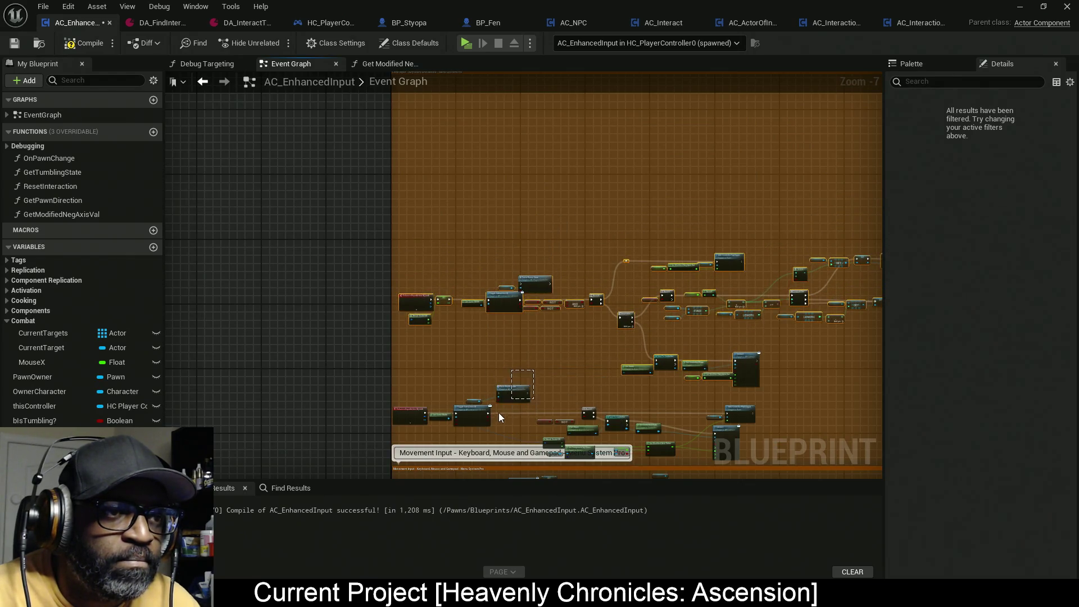
mouse_move(510, 325)
left_mouse_down()
mouse_move(483, 270)
mouse_move(440, 330)
left_mouse_up()
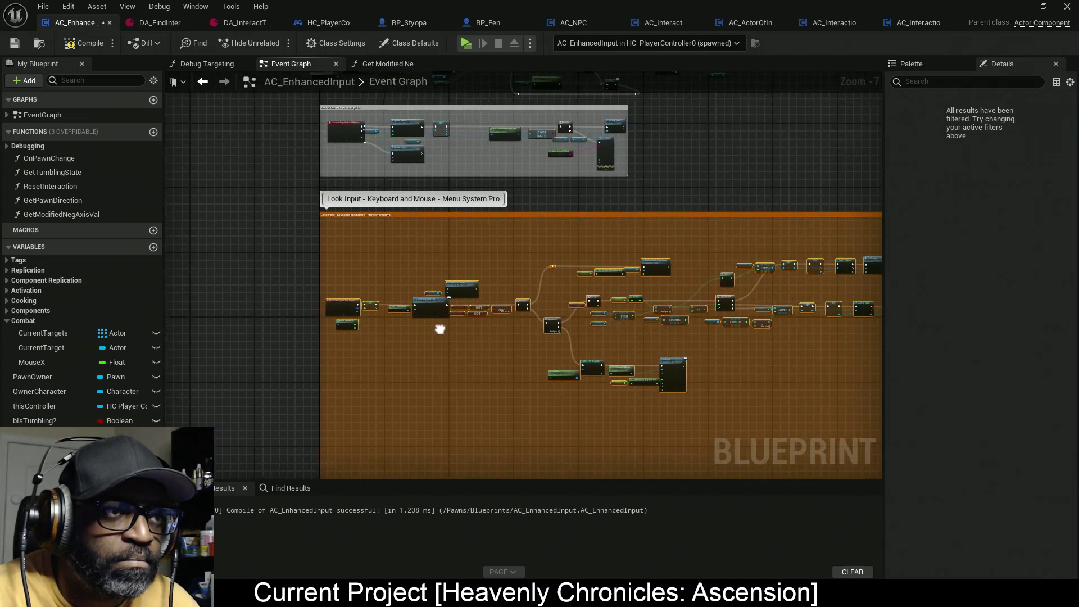
scroll(456, 366, "down", 4)
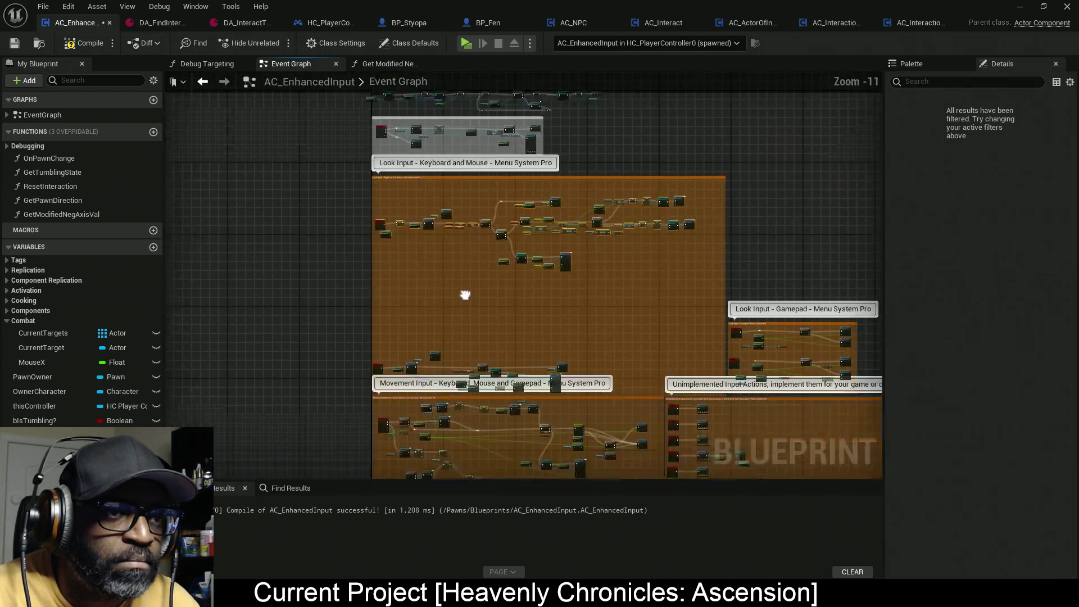
left_click_drag(465, 295, 307, 241)
scroll(591, 272, "down", 1)
left_click_drag(592, 272, 473, 244)
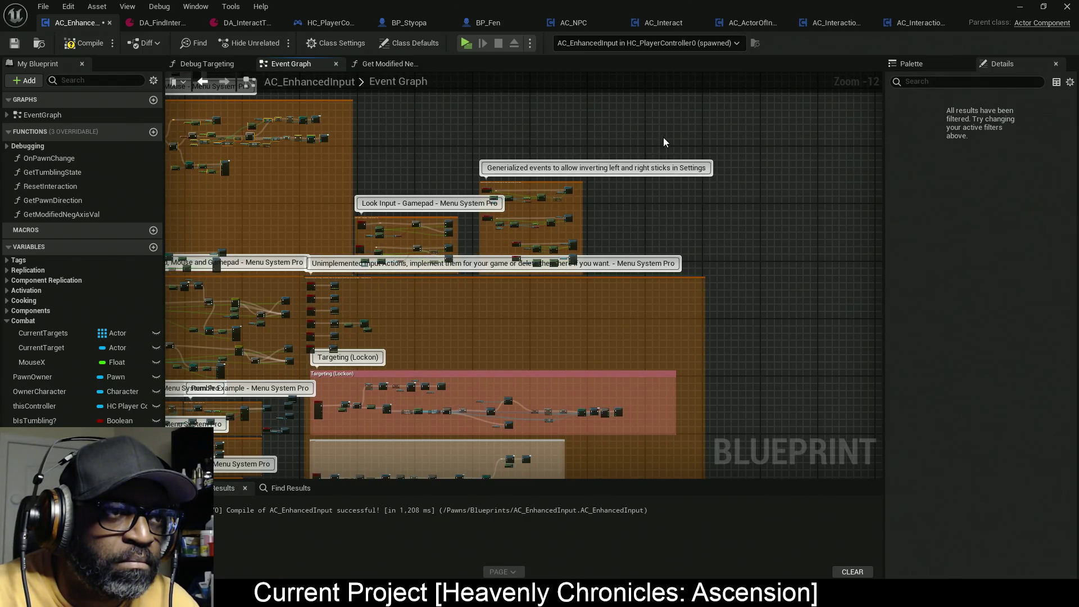
Drag the Look Input – Keyboard and Mouse comment's right edge outward to widen it
mouse_move(663, 137)
left_mouse_down()
mouse_move(435, 228)
mouse_move(356, 274)
left_mouse_up()
scroll(568, 200, "up", 1)
scroll(569, 201, "up", 2)
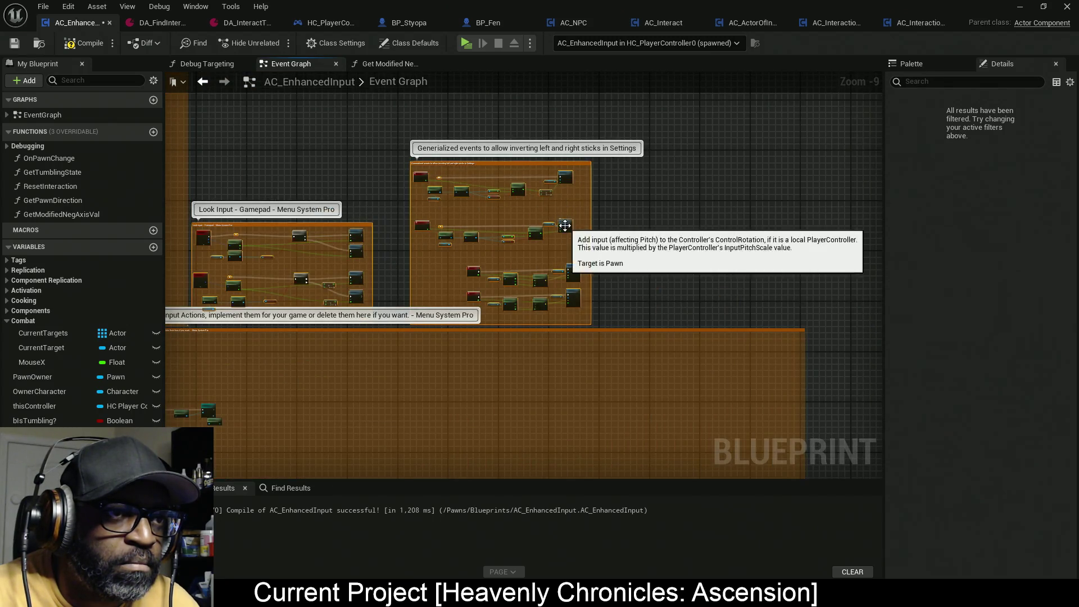
left_click_drag(565, 223, 778, 231)
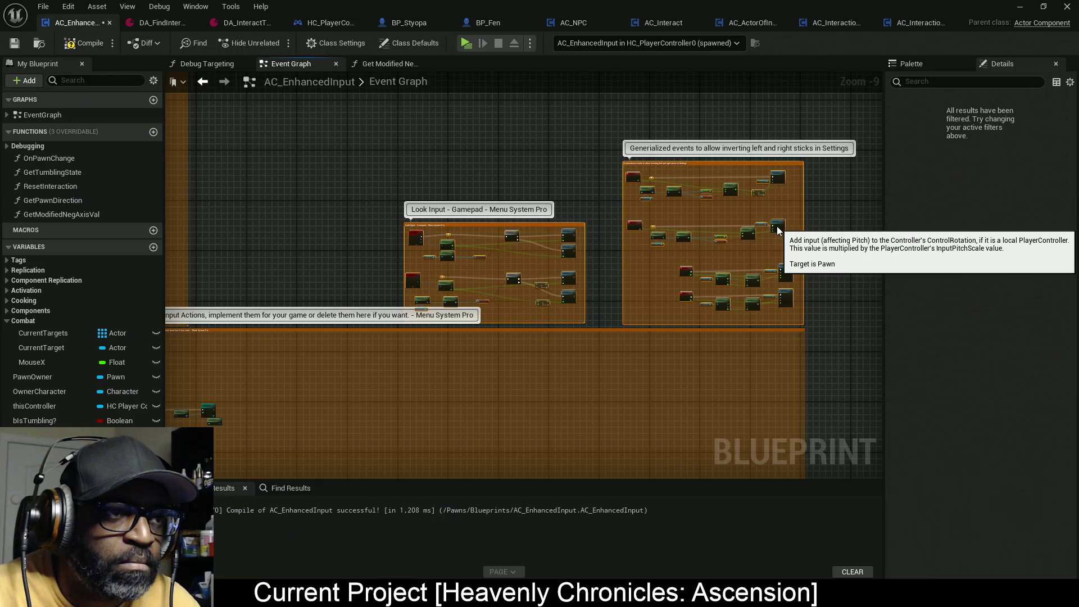
left_click_drag(375, 228, 559, 229)
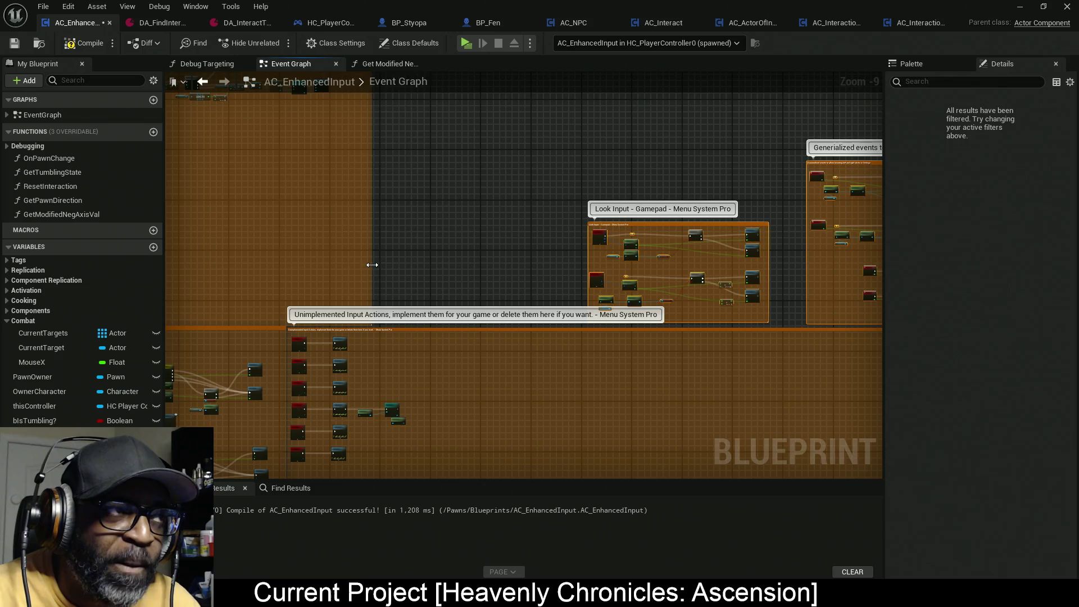
left_click_drag(372, 265, 534, 272)
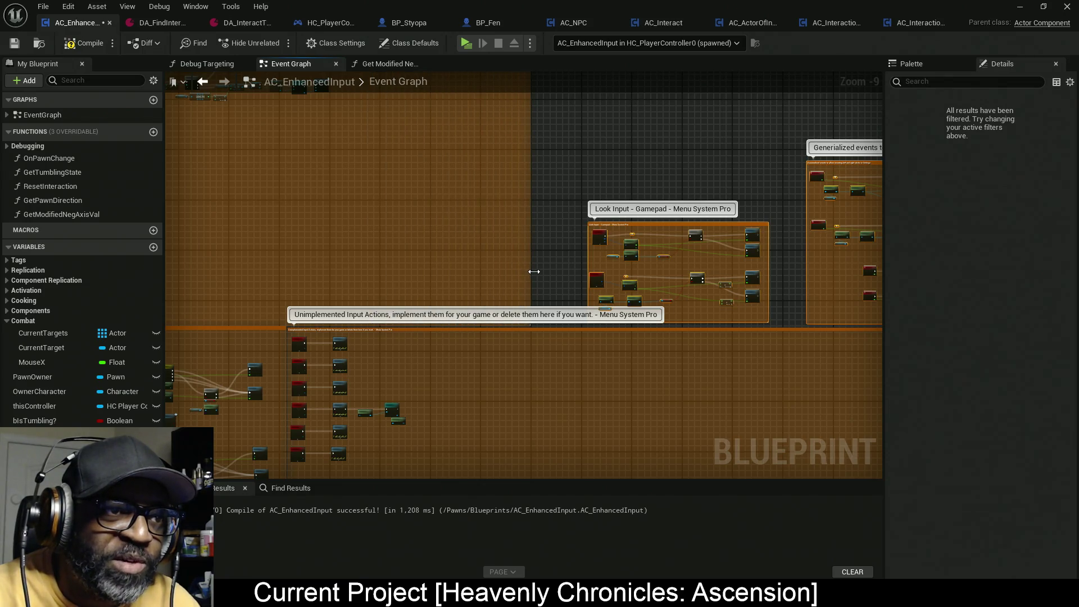
mouse_move(354, 223)
left_mouse_down()
mouse_move(530, 272)
mouse_move(595, 335)
left_mouse_up()
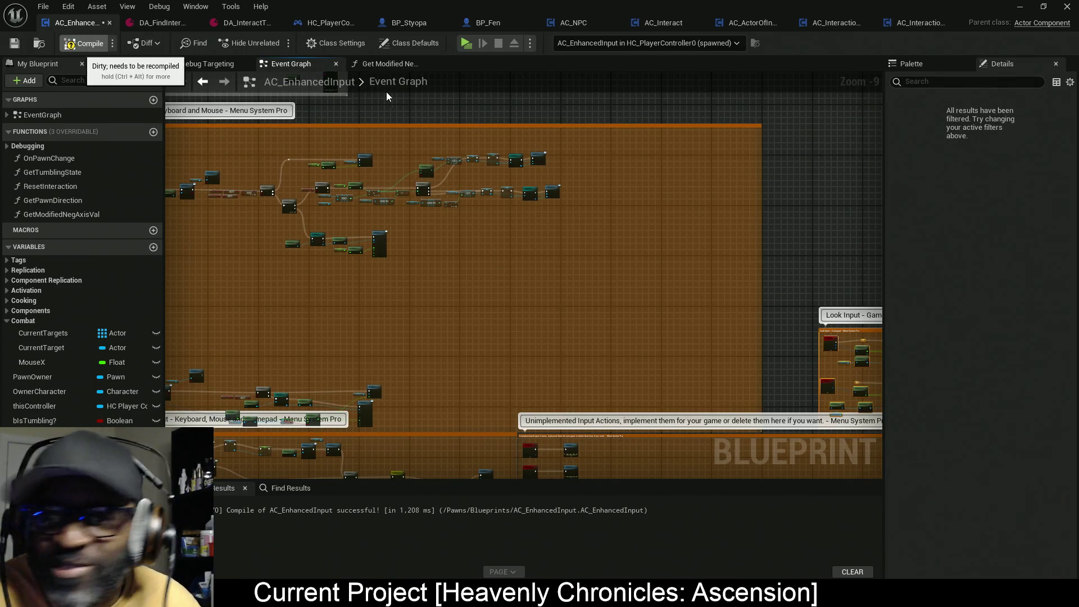
Compile the AC_EnhancedInput blueprint with F7 and save it with Ctrl+S
key("F7")
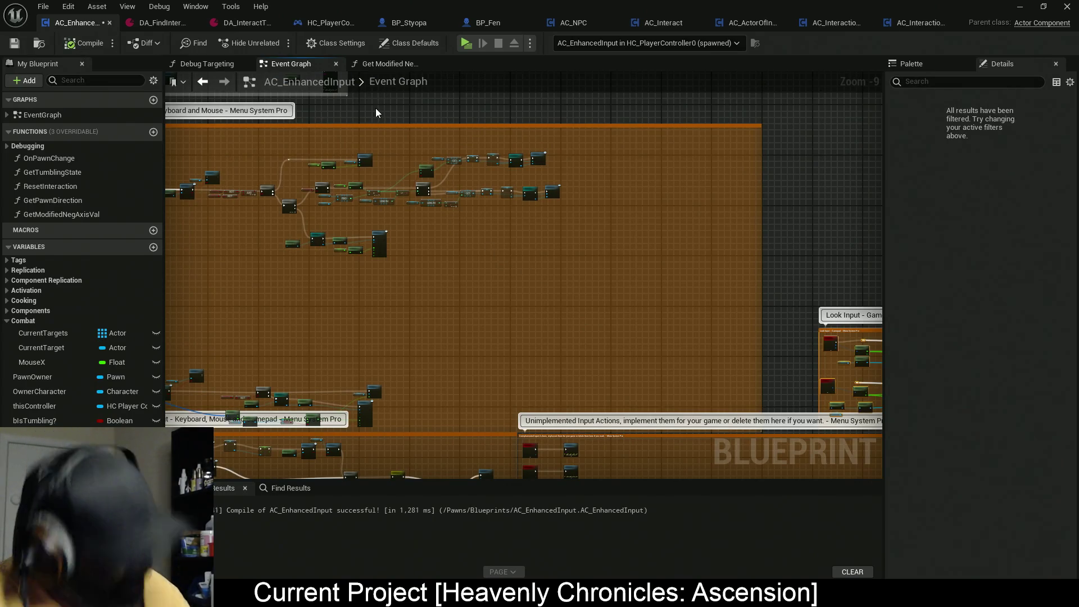
key("ctrl+s")
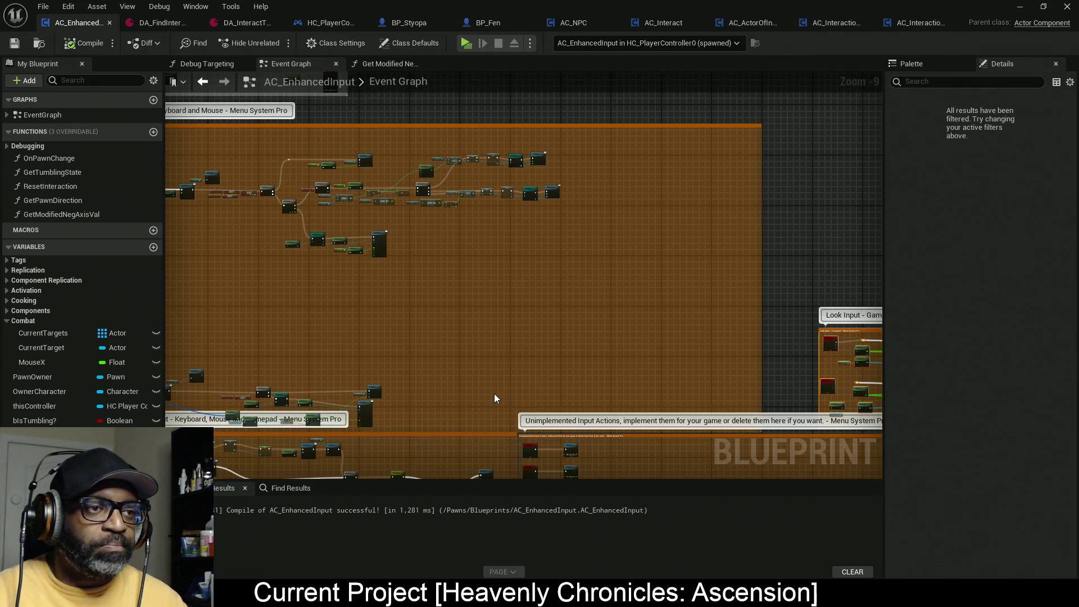
scroll(548, 334, "up", 2)
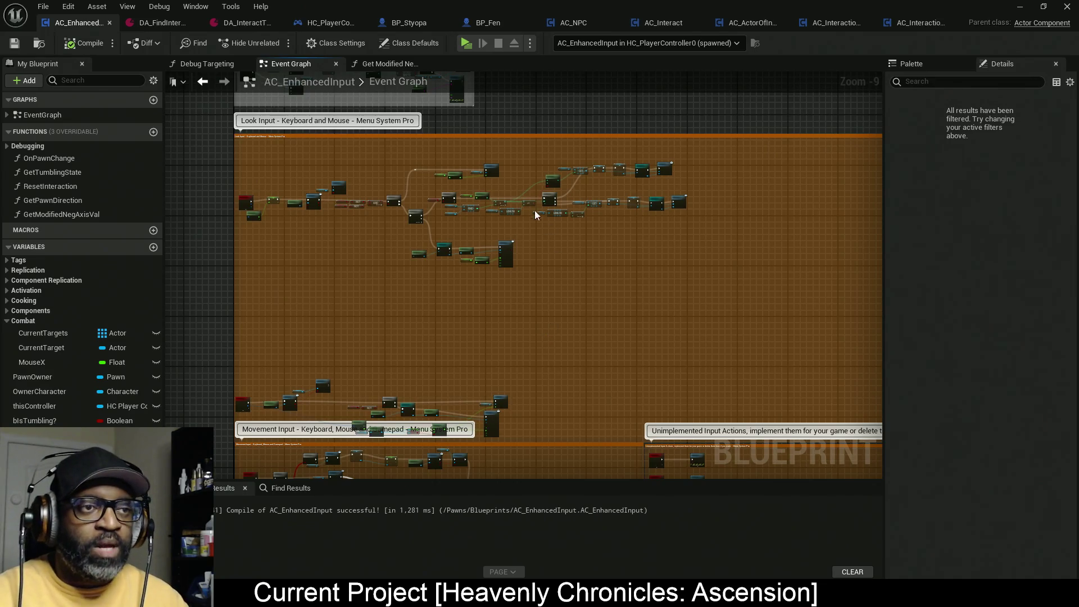
scroll(479, 193, "up", 3)
scroll(480, 194, "up", 1)
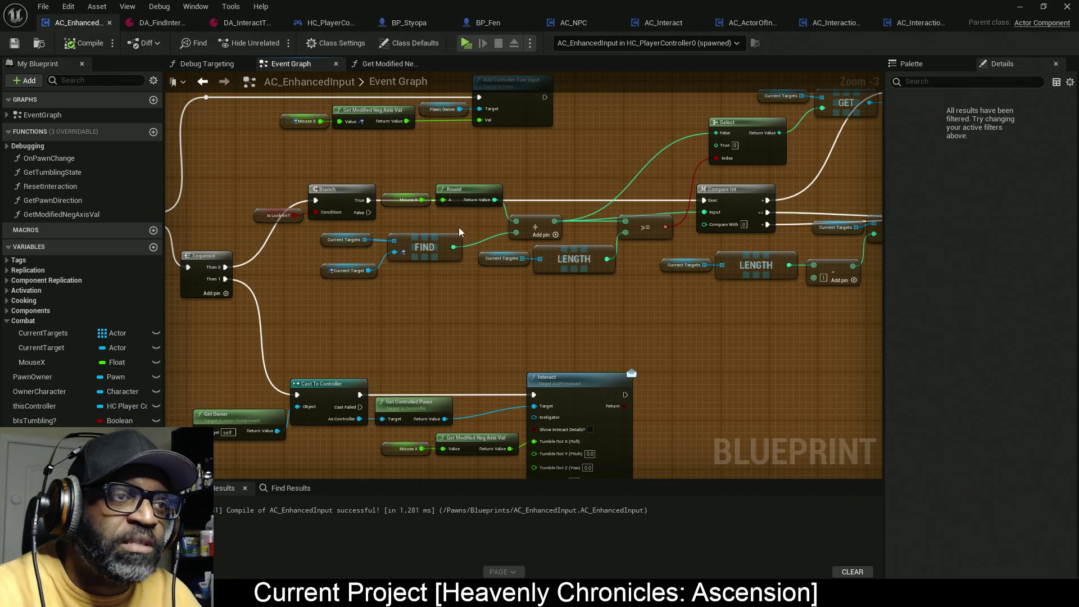
Lower the Round and Mouse X nodes slightly and inspect the MouseX float variable's details
mouse_move(487, 167)
left_mouse_down()
mouse_move(413, 207)
mouse_move(461, 211)
left_mouse_up()
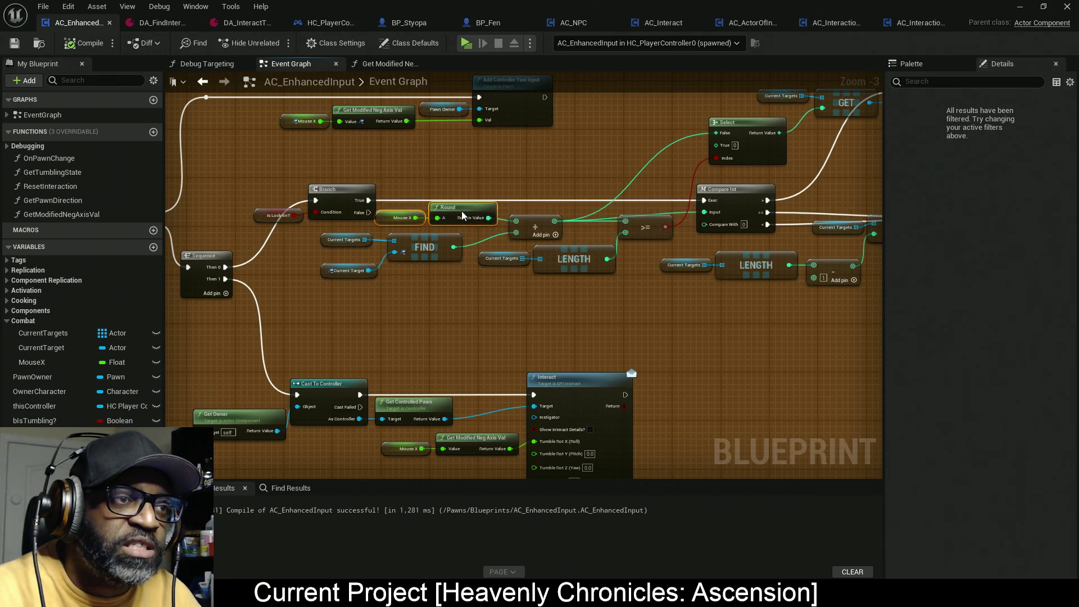
left_click(322, 126)
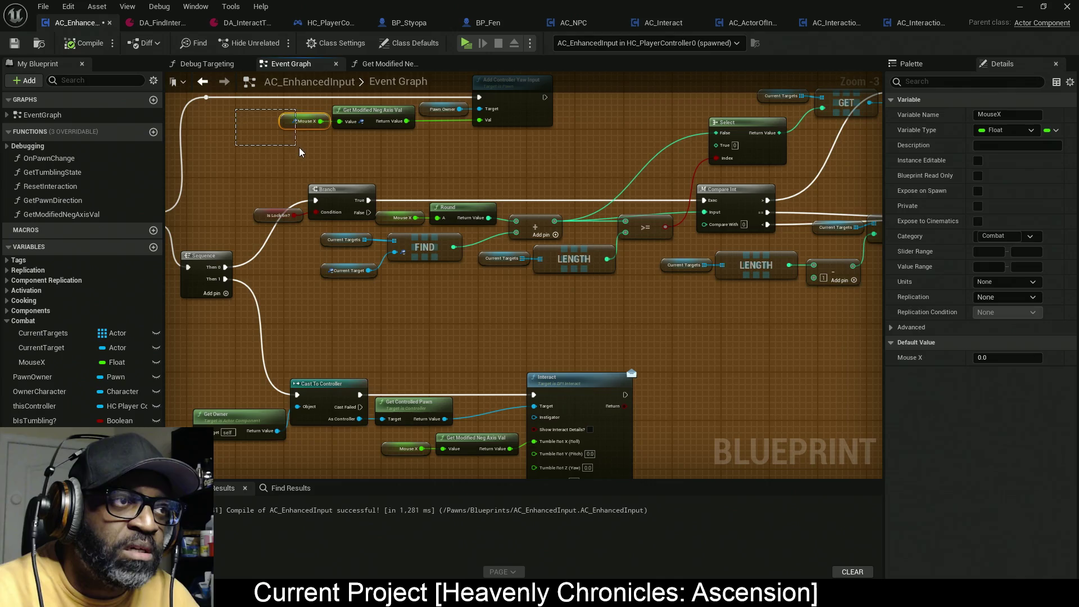
mouse_move(321, 148)
left_mouse_down()
mouse_move(285, 130)
mouse_move(323, 157)
mouse_move(318, 150)
left_mouse_up()
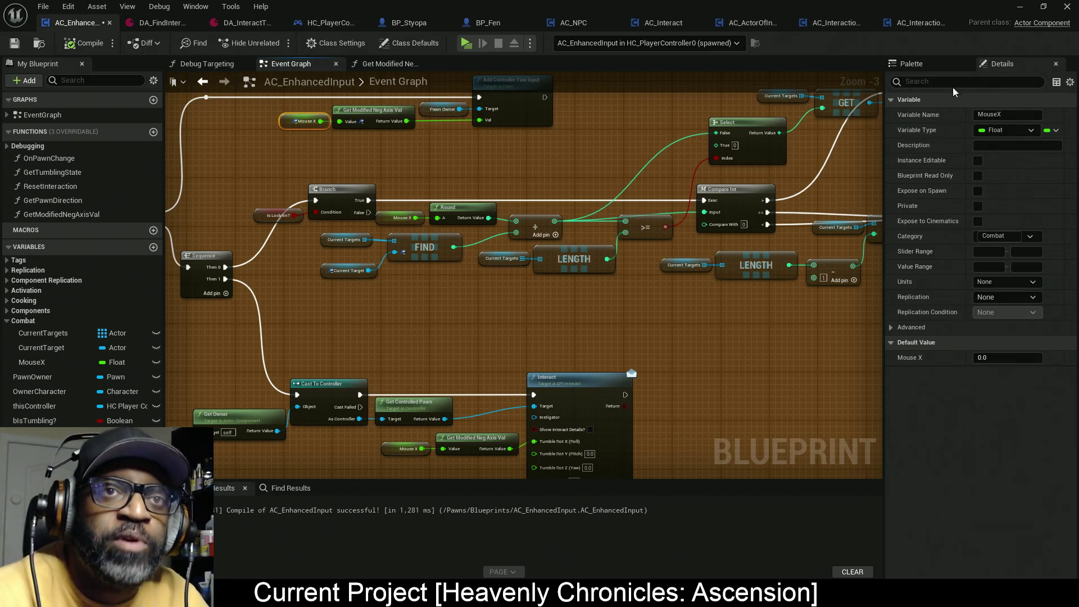
Search the Palette for 'delay' to find the Delay node under Flow Control
left_click(932, 69)
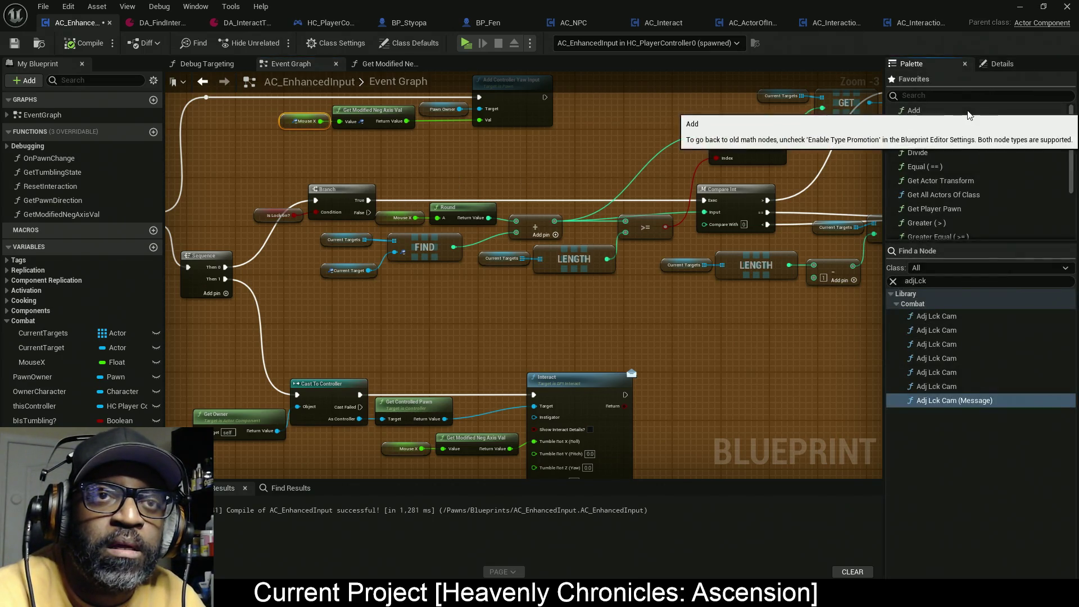
left_click(961, 281)
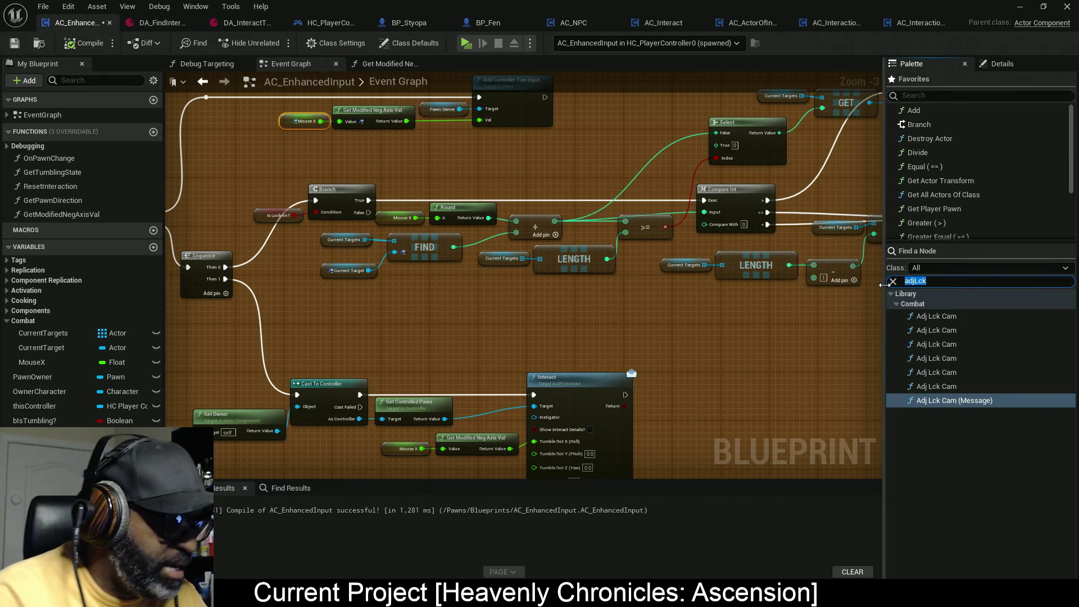
type("delay")
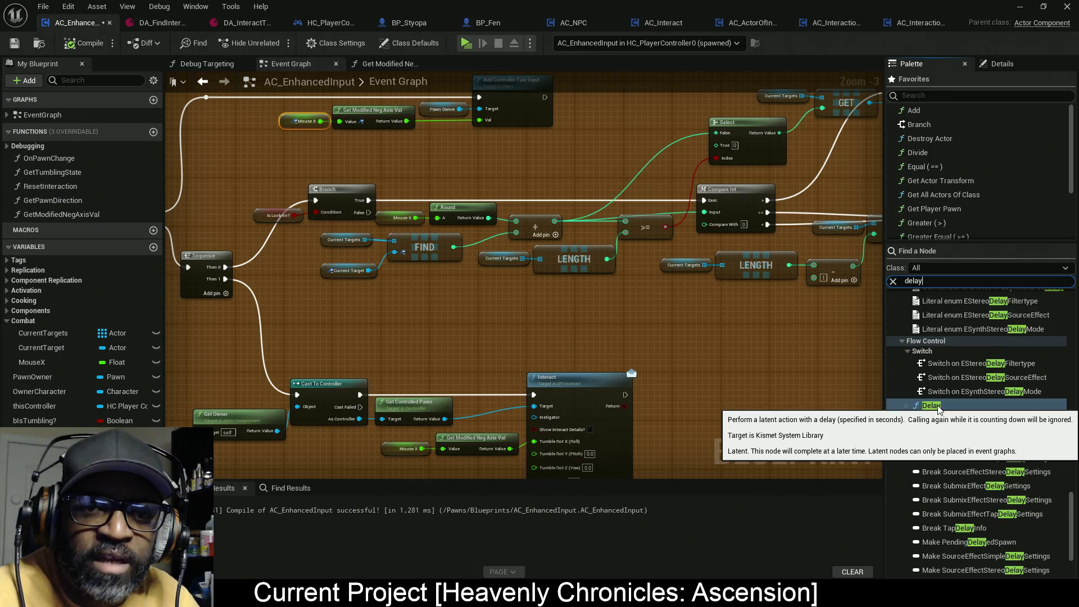
Place a Delay node in the graph and move the lock-on Branch group right to make room
mouse_move(937, 409)
left_mouse_down()
mouse_move(703, 348)
mouse_move(363, 306)
left_mouse_up()
scroll(467, 323, "down", 1)
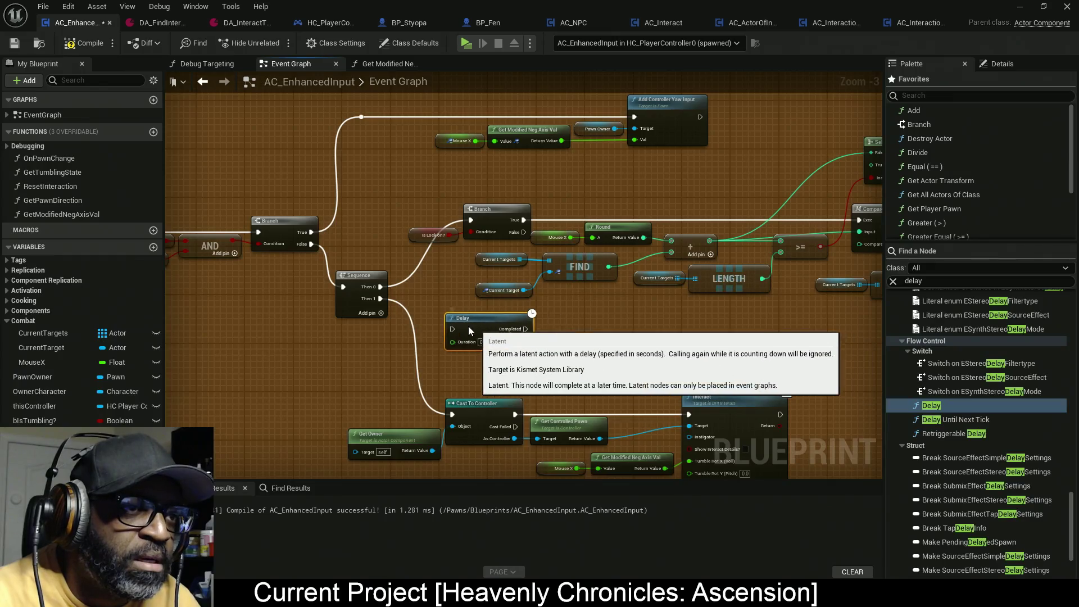
scroll(566, 324, "down", 1)
left_click_drag(567, 326, 781, 242)
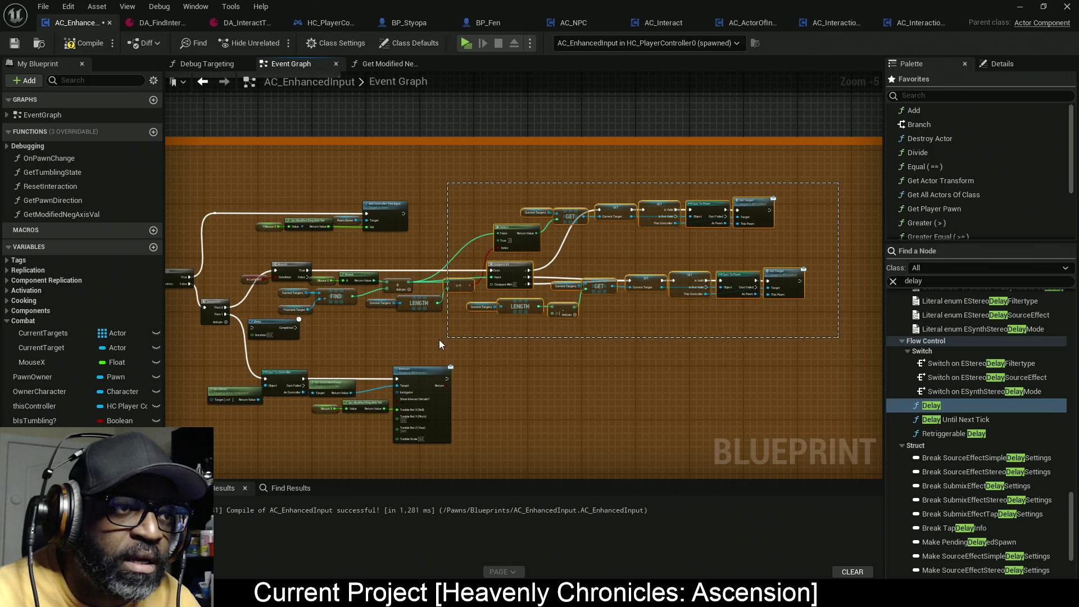
scroll(340, 325, "up", 2)
left_click_drag(268, 300, 300, 302)
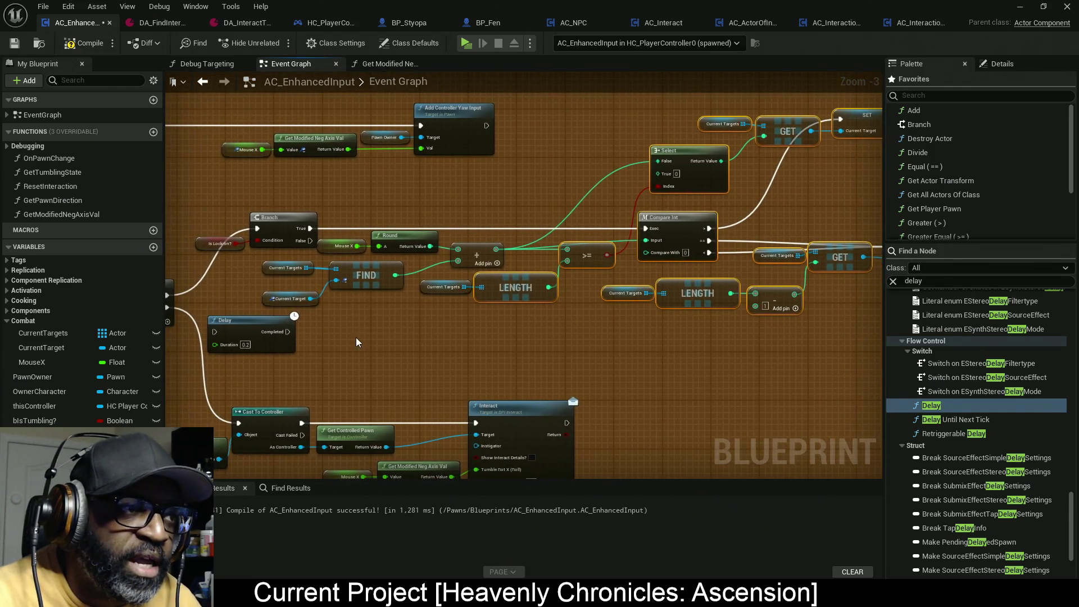
mouse_move(219, 201)
left_mouse_down()
mouse_move(349, 248)
mouse_move(464, 310)
left_mouse_up()
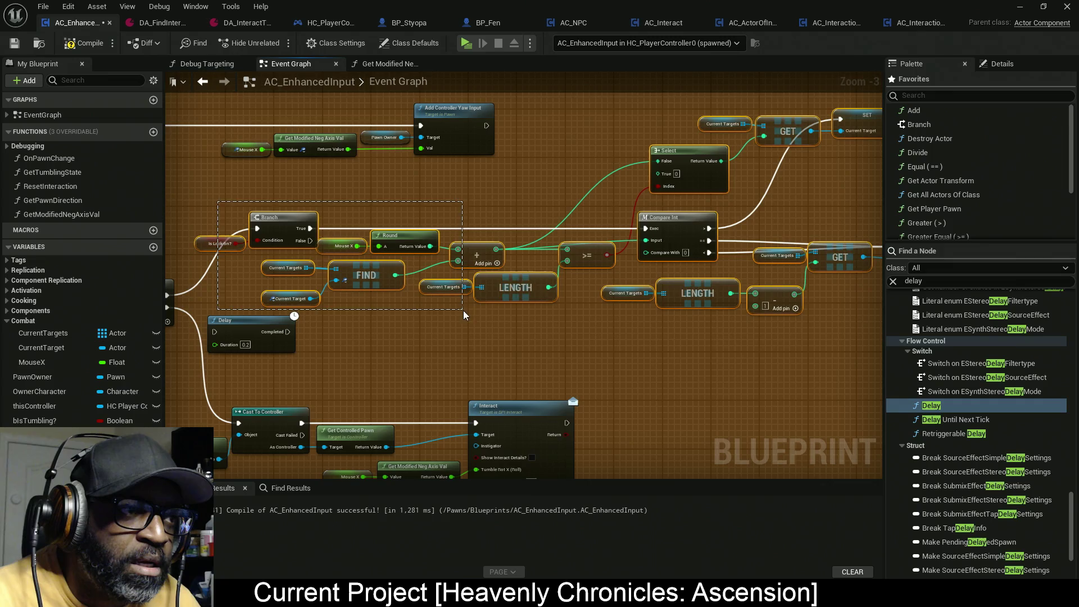
left_click_drag(277, 229, 411, 227)
Wire Sequence Then 0 → Delay → Branch, set Duration to 0.5, and compile
mouse_move(394, 331)
left_mouse_down()
mouse_move(417, 248)
mouse_move(444, 232)
left_mouse_up()
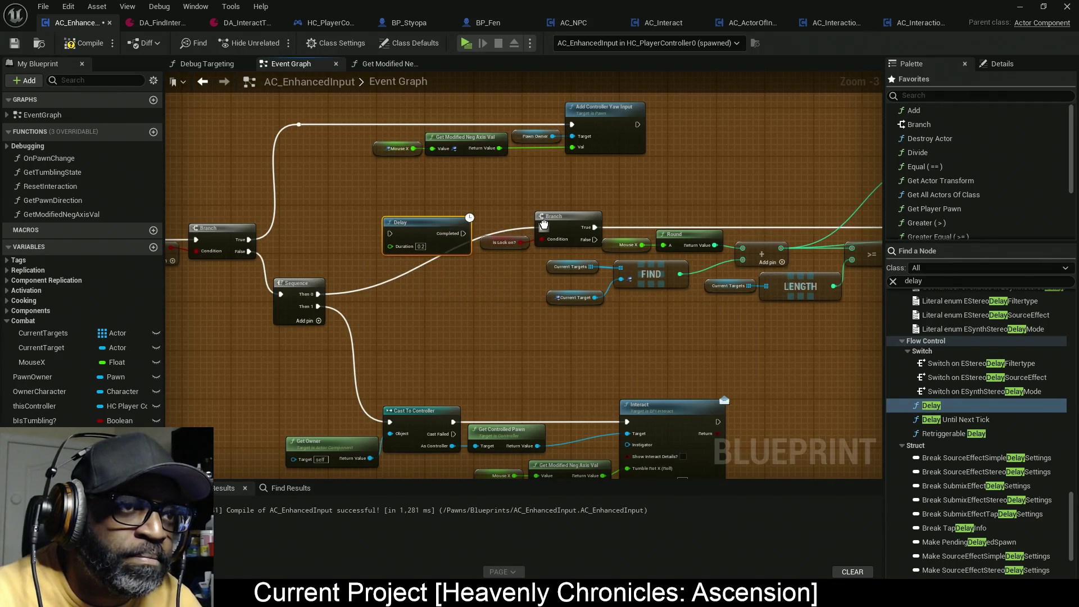
left_click_drag(542, 227, 391, 234)
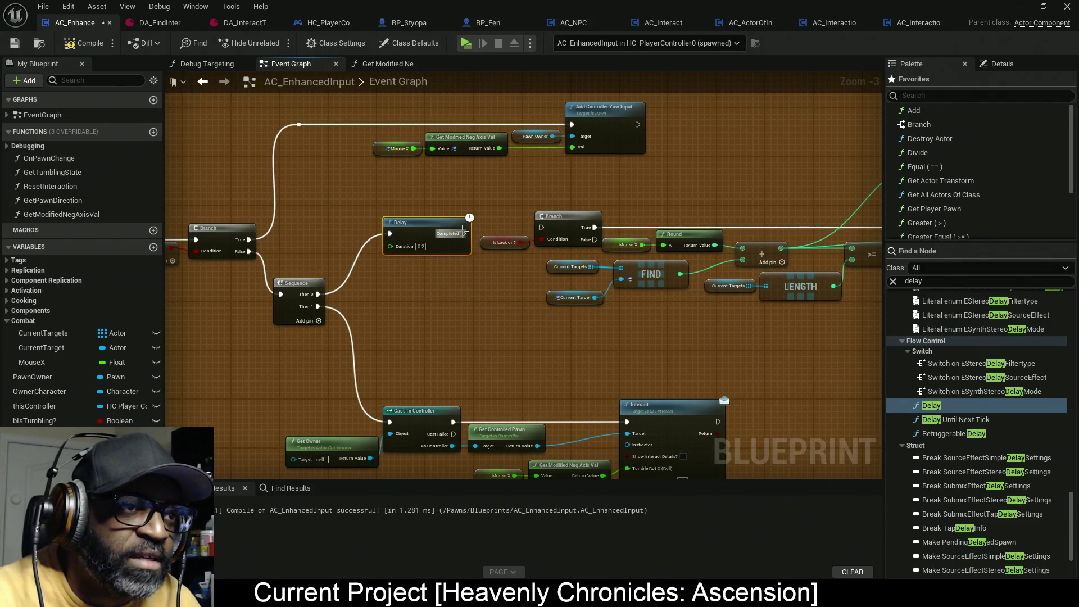
left_click_drag(463, 233, 541, 227)
mouse_move(449, 249)
left_mouse_down()
mouse_move(462, 243)
mouse_move(449, 242)
left_mouse_up()
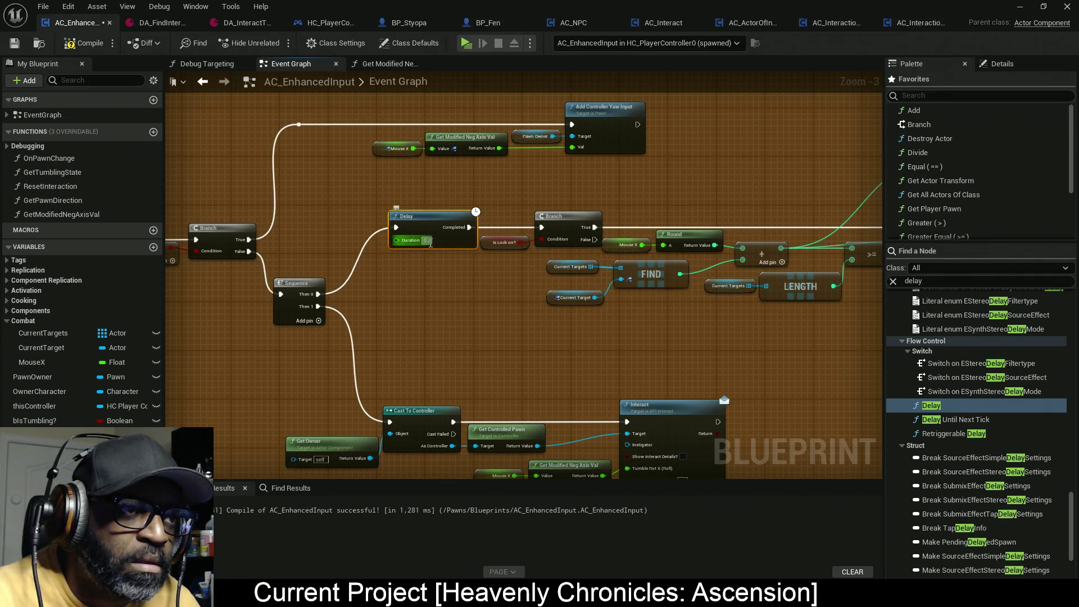
type("0.5")
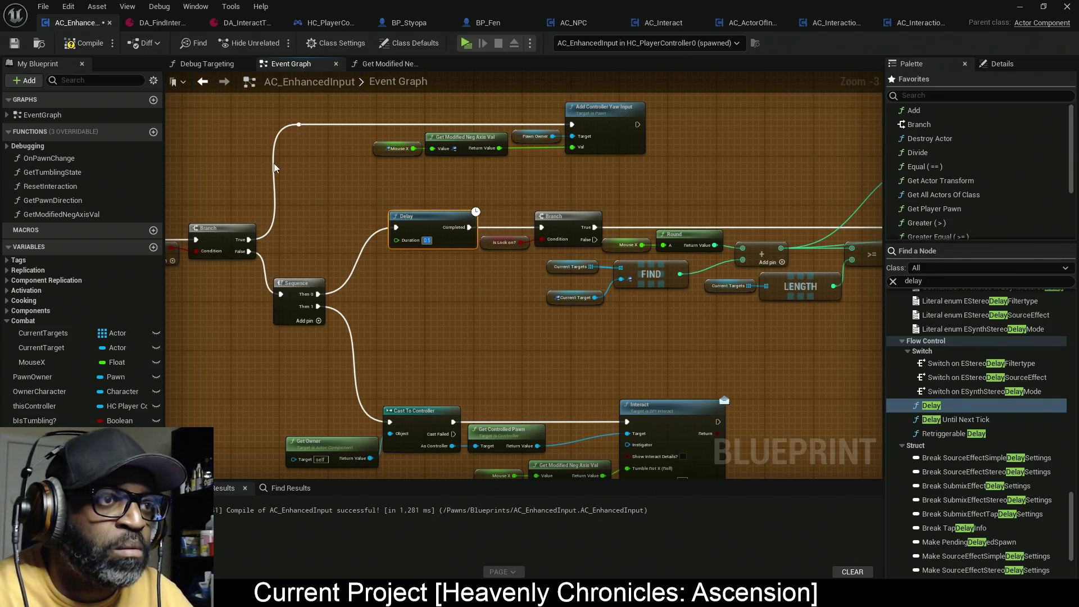
left_click(90, 44)
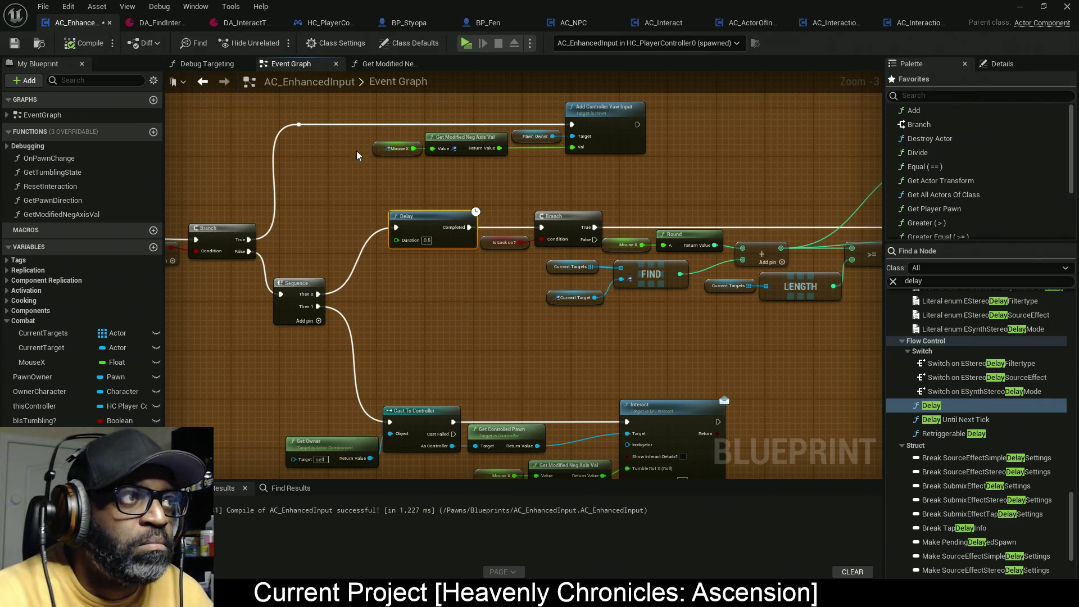
left_click(470, 43)
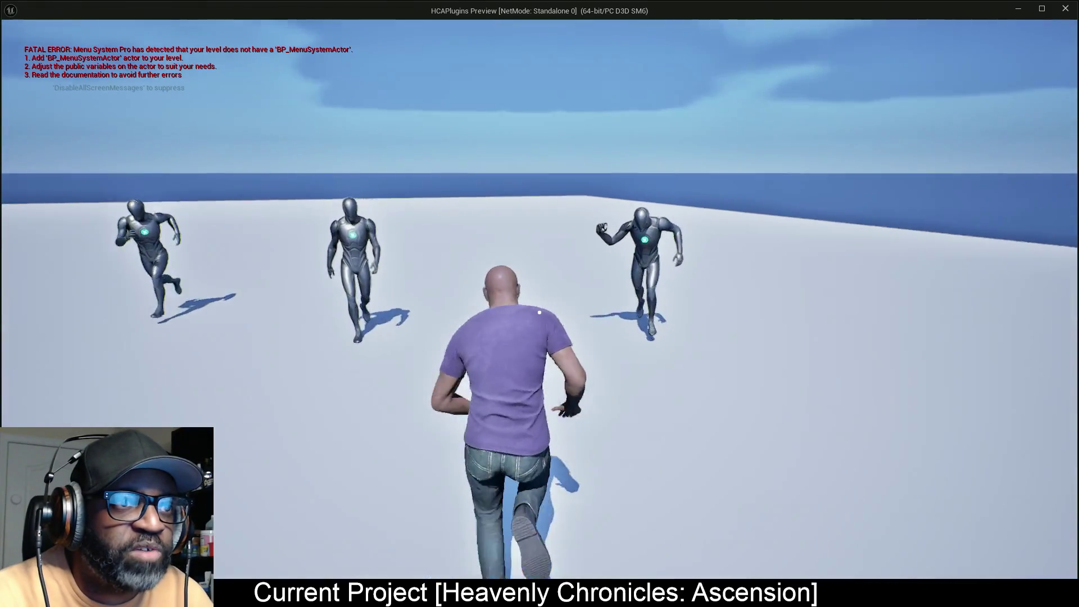
right_click(539, 312)
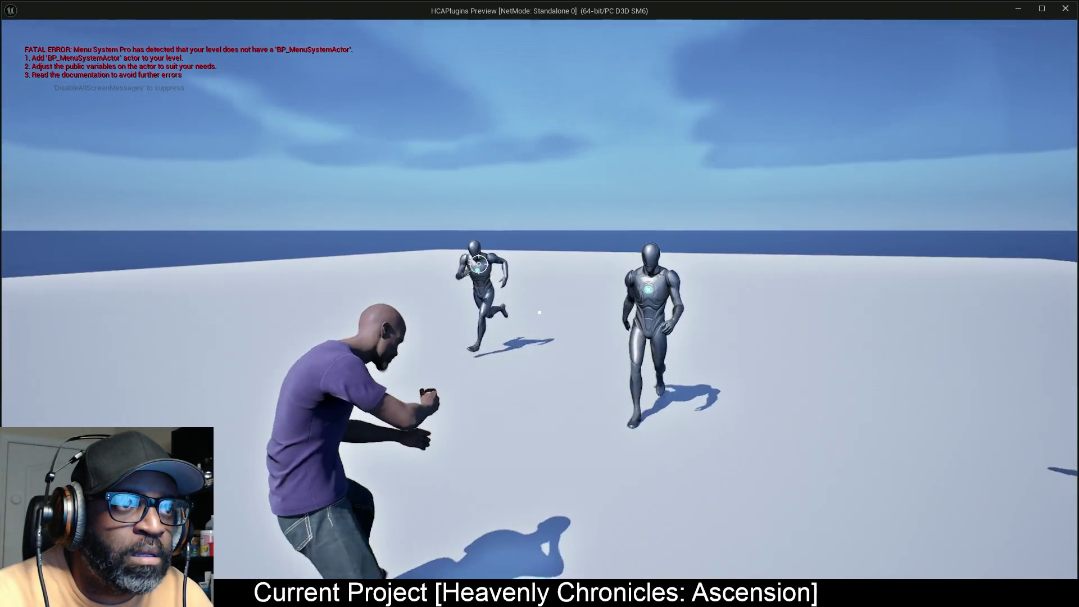
key("alt+Tab")
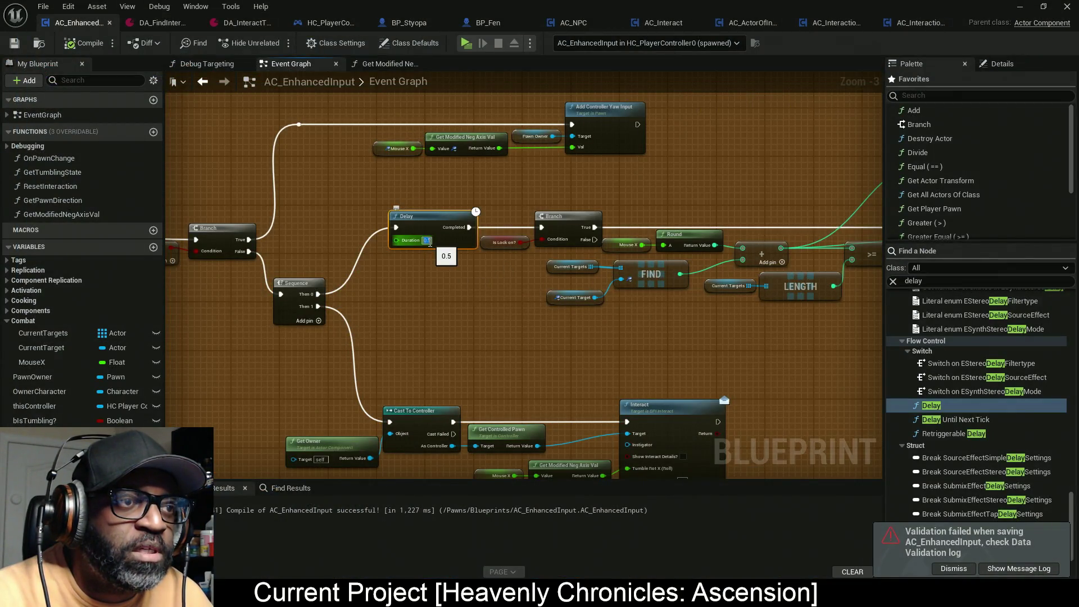
Set the Delay Duration to 0.25 seconds and launch a play session
type("0.25")
key("Return")
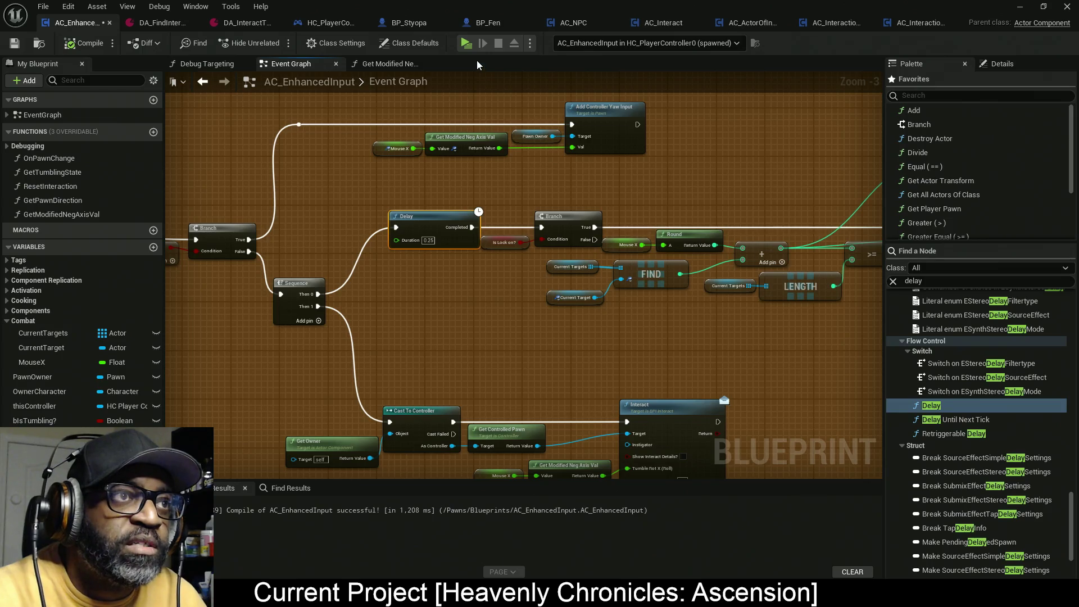
left_click(466, 43)
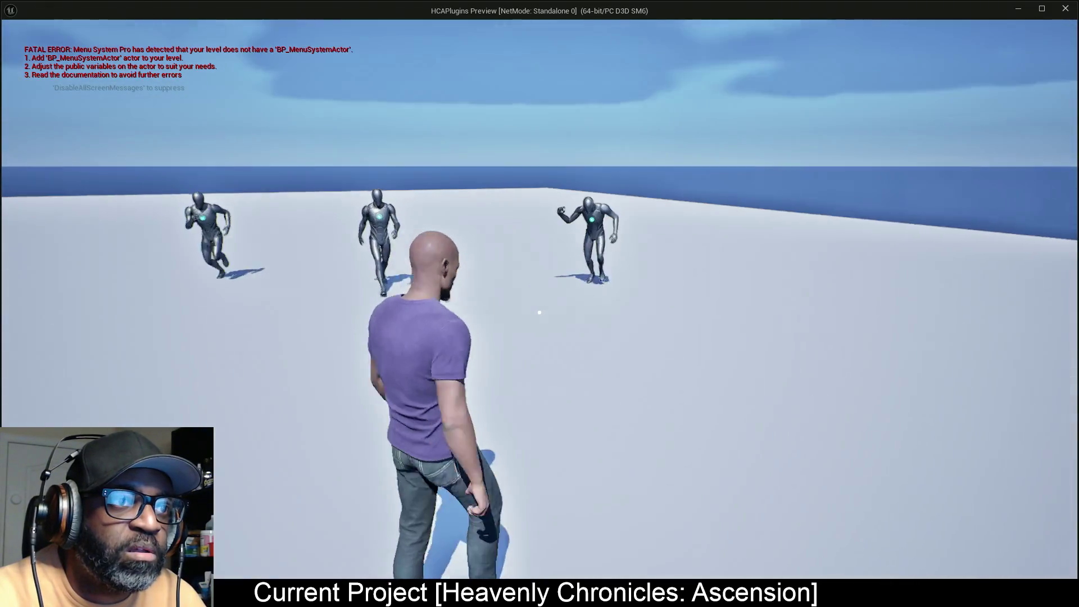
Lock onto the enemies with right-click and cycle to the next target
right_click(539, 312)
key("a")
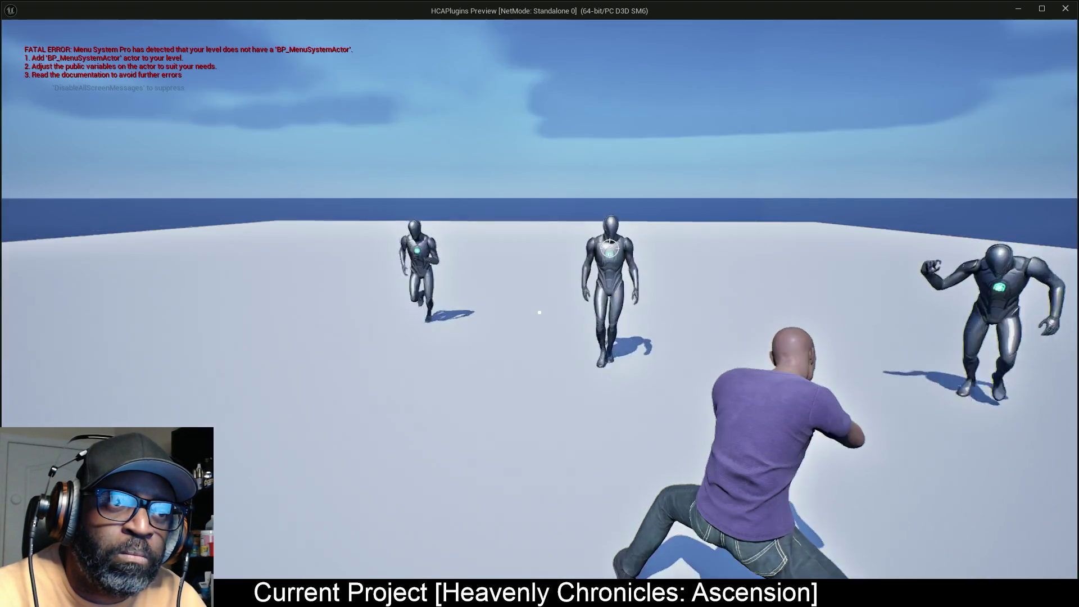
Return to the editor, stop the running session, and start a new play session
key("alt+Tab")
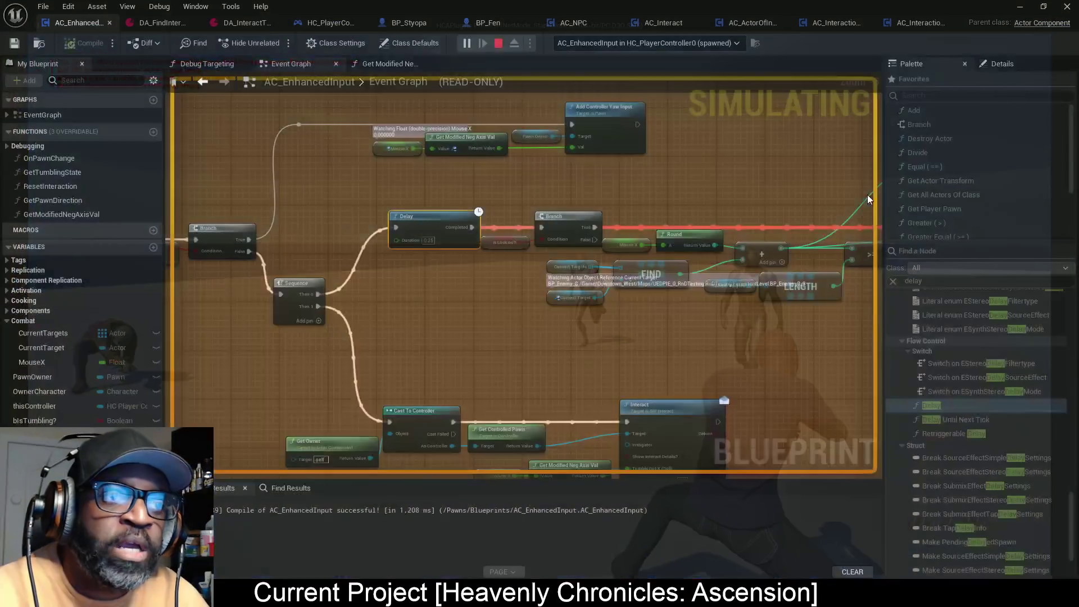
key("Escape")
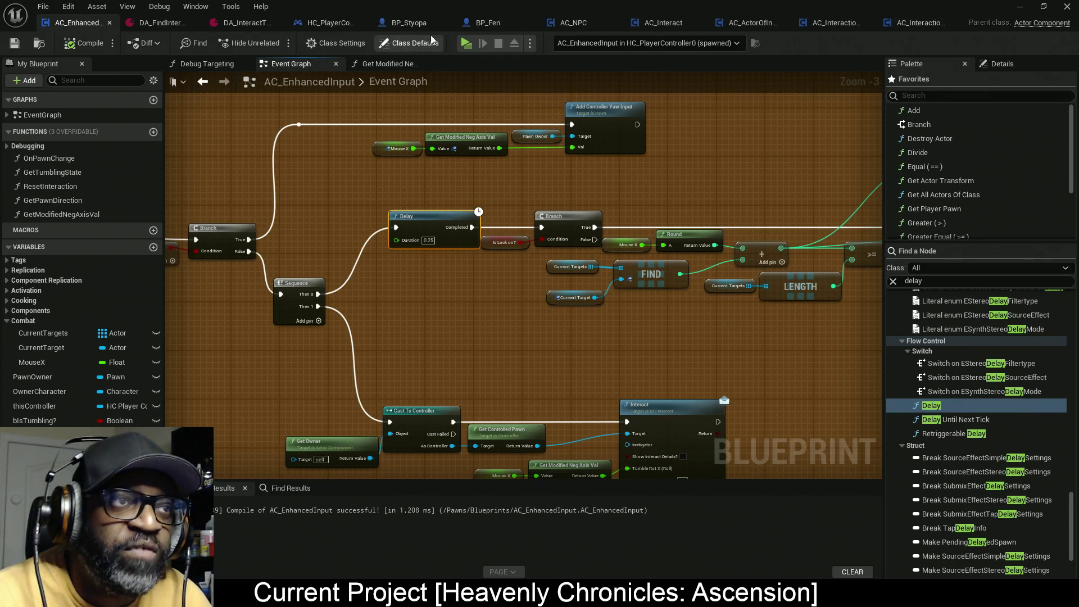
left_click(472, 41)
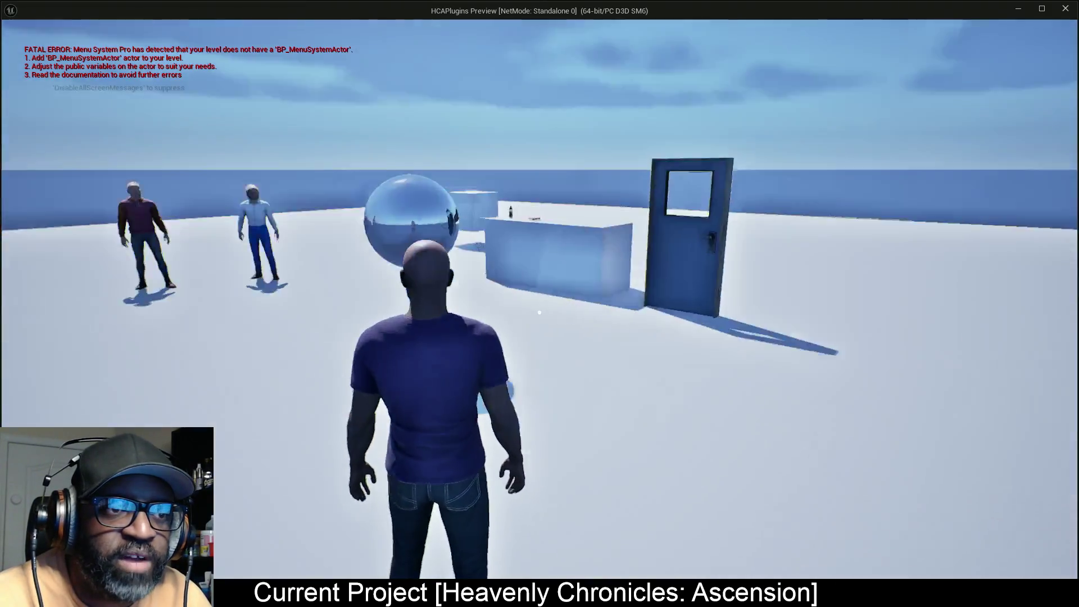
Walk toward the enemies, lock on, and switch weapons to cycle targets, then stop the session
key("w")
right_click(539, 312)
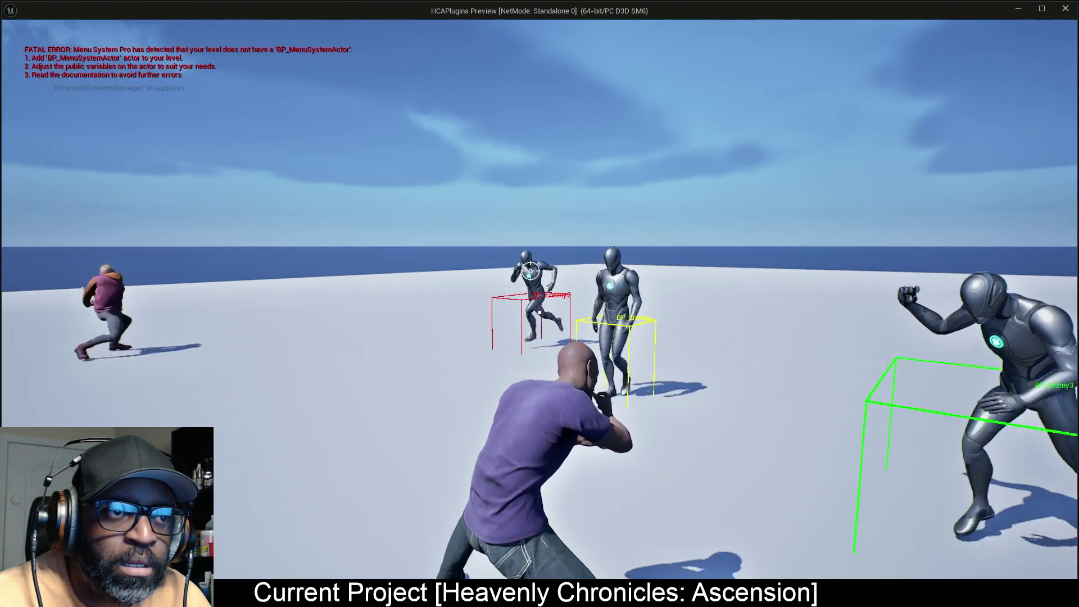
key("1")
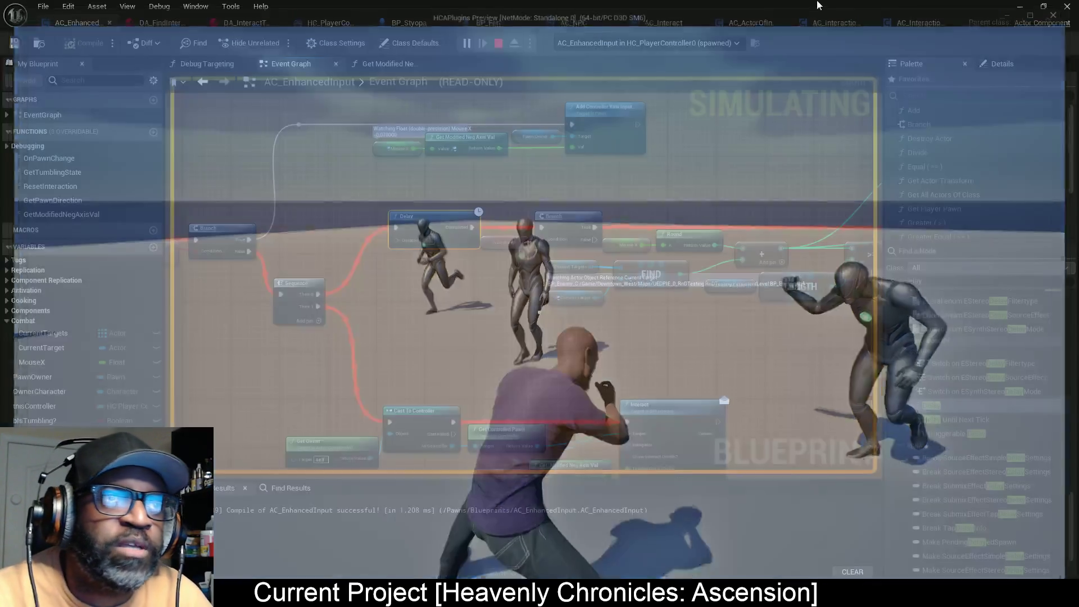
key("Escape")
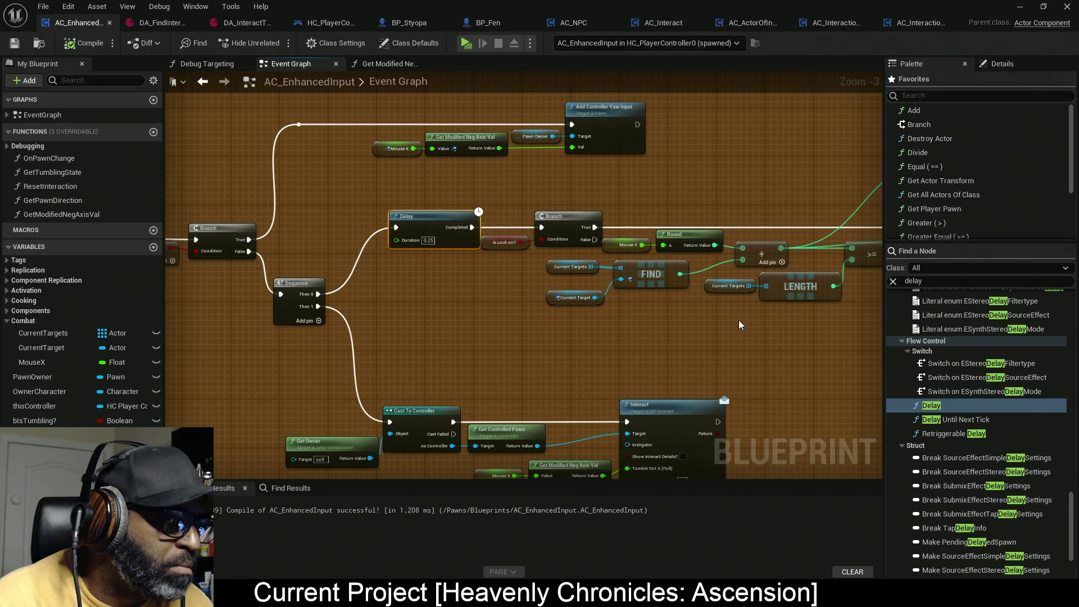
Insert a Multiply node after Mouse X, moving the FIND group down to make room
left_click_drag(738, 319, 180, 313)
scroll(623, 317, "down", 2)
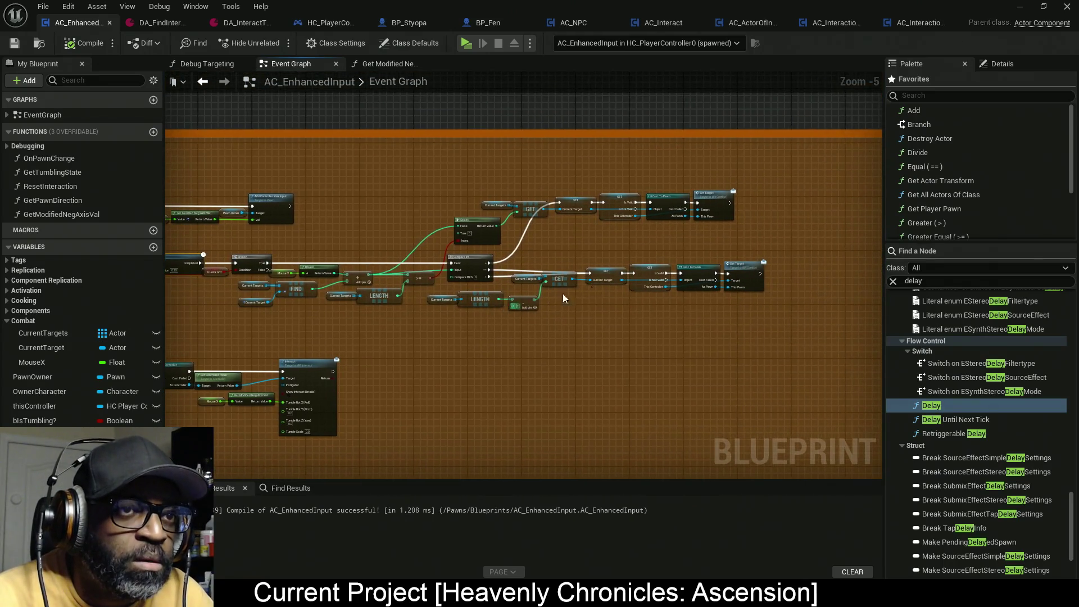
mouse_move(805, 180)
left_mouse_down()
mouse_move(461, 319)
mouse_move(335, 340)
left_mouse_up()
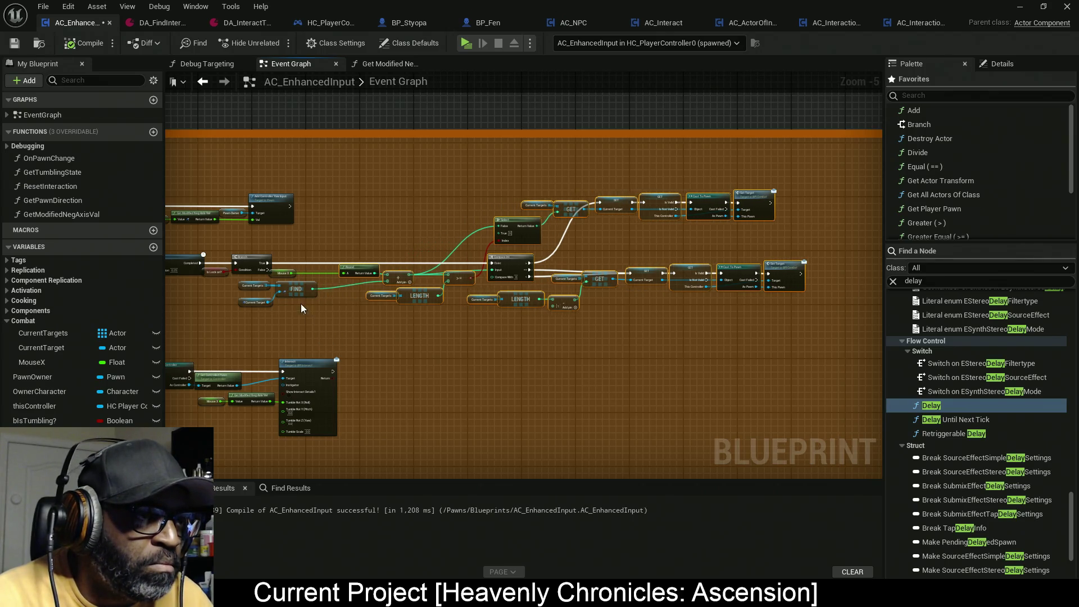
scroll(301, 303, "up", 6)
left_click_drag(291, 236, 319, 237)
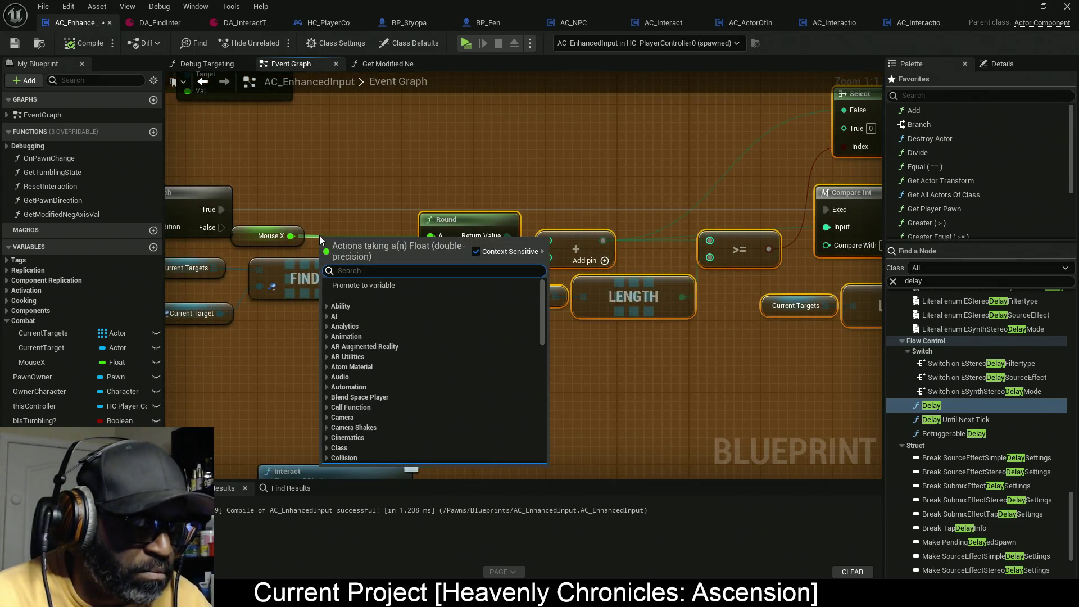
type("*")
left_click(369, 339)
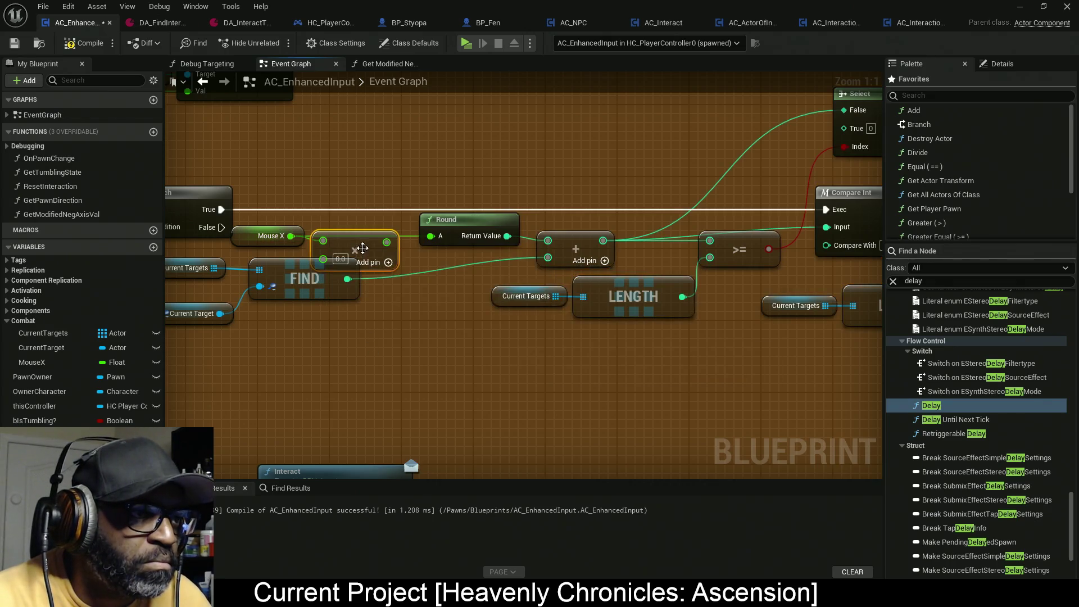
mouse_move(300, 347)
left_mouse_down()
mouse_move(397, 342)
mouse_move(285, 274)
left_mouse_up()
left_click_drag(411, 290, 470, 318)
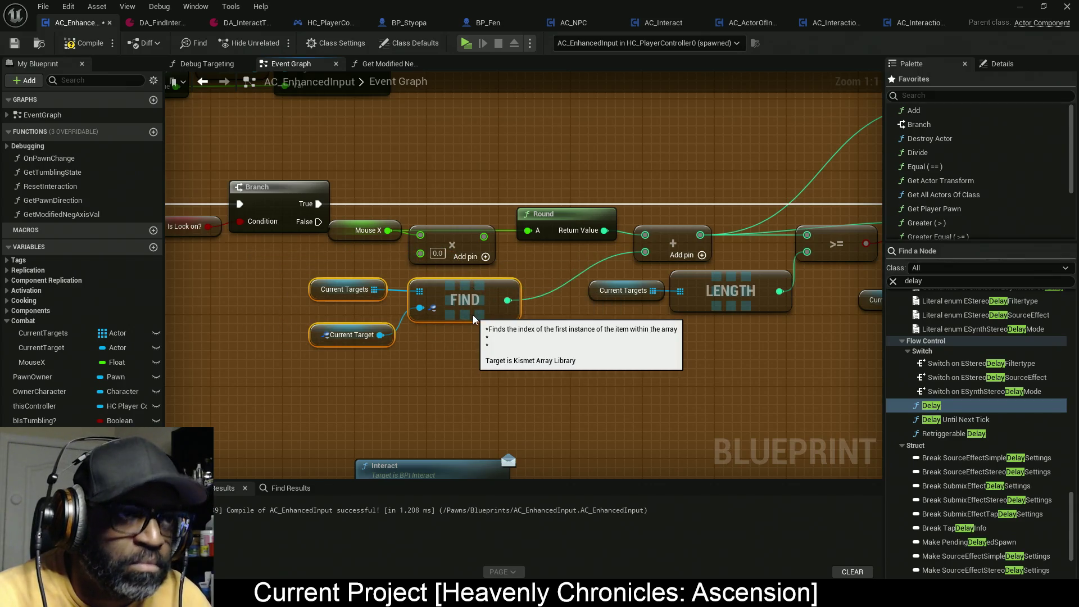
Set the multiplier to -1.0, then compile and save AC_EnhancedInput
type("-1")
key("Return")
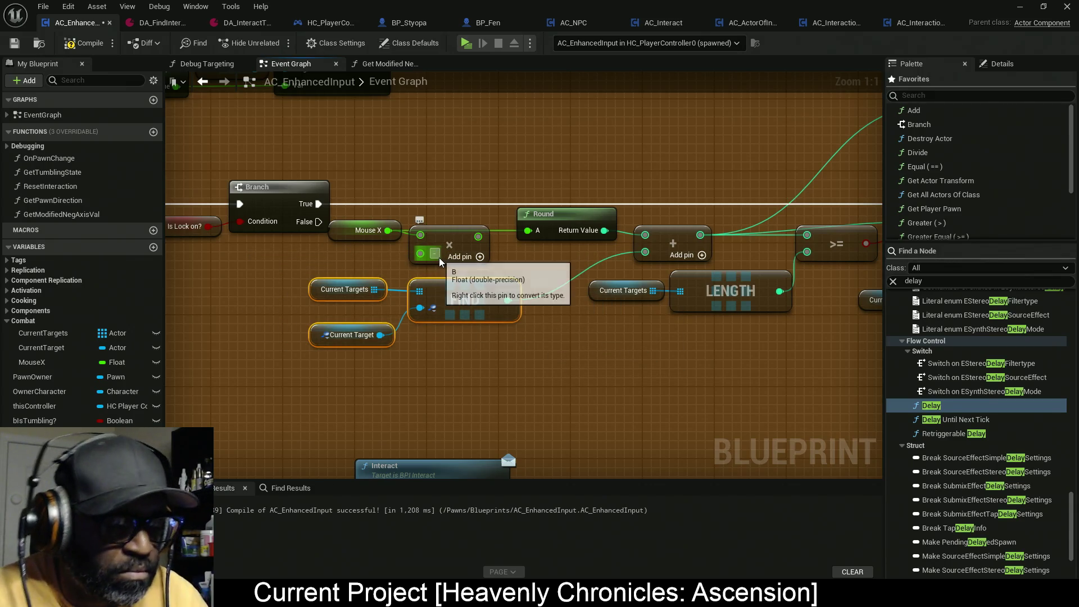
left_click(84, 45)
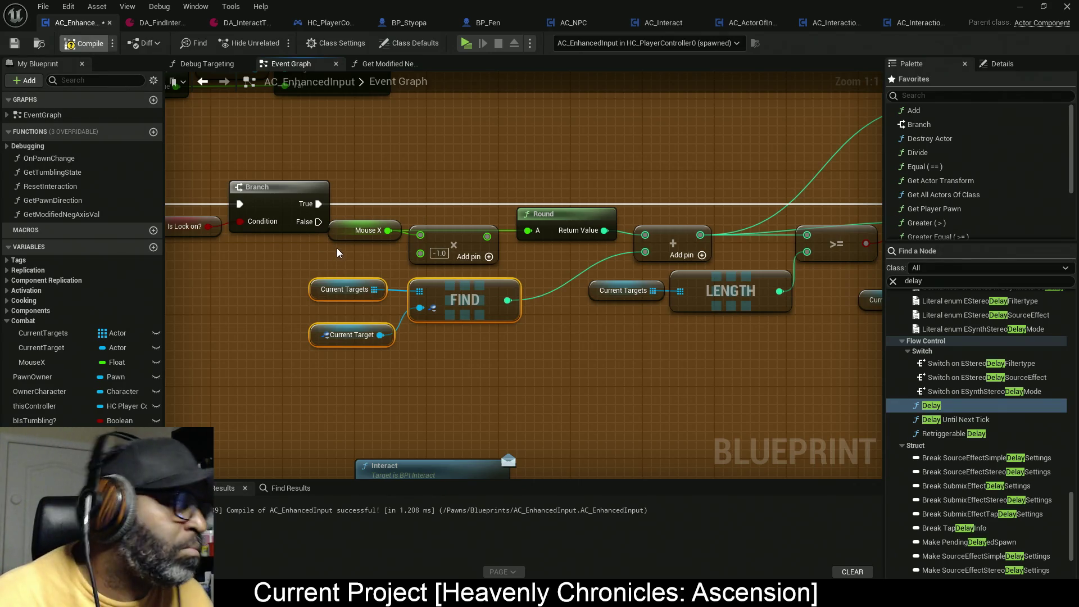
key("ctrl+s")
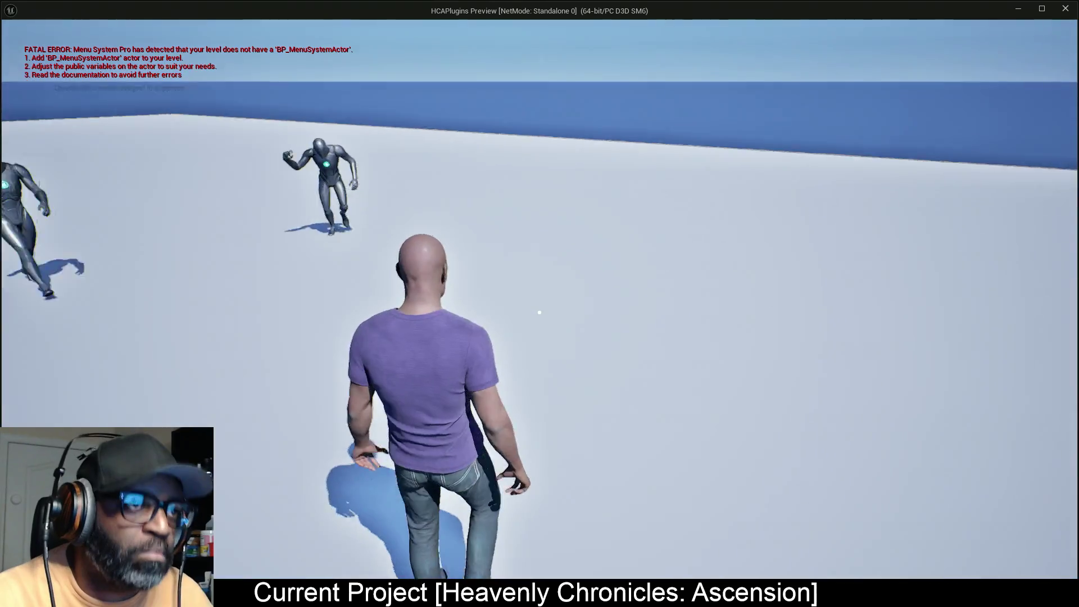
Lock onto the mannequin enemies in the preview, then switch back to the editor
right_click(539, 313)
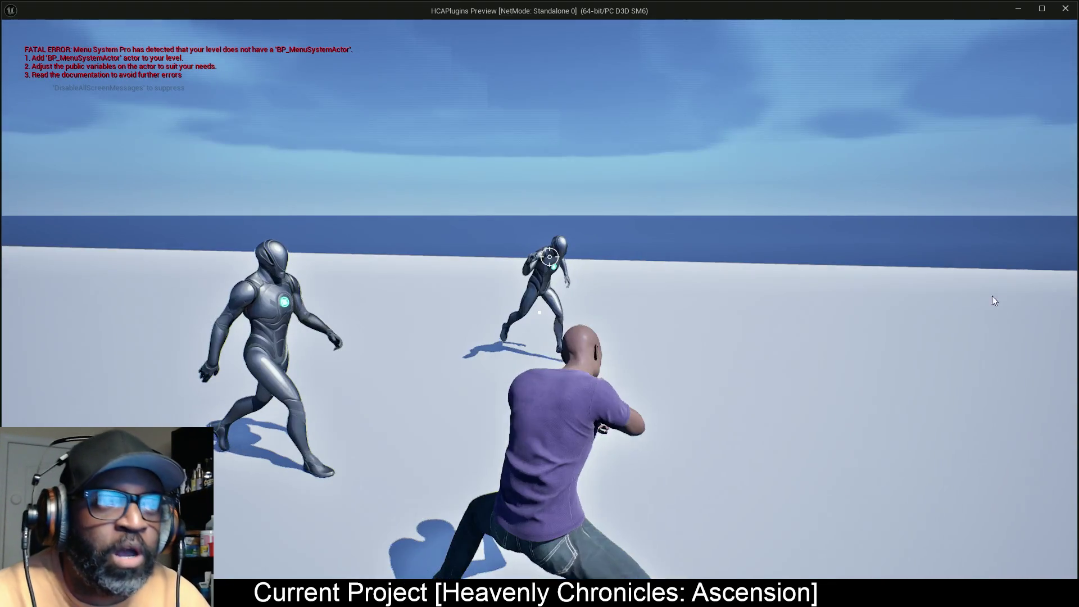
key("alt+Tab")
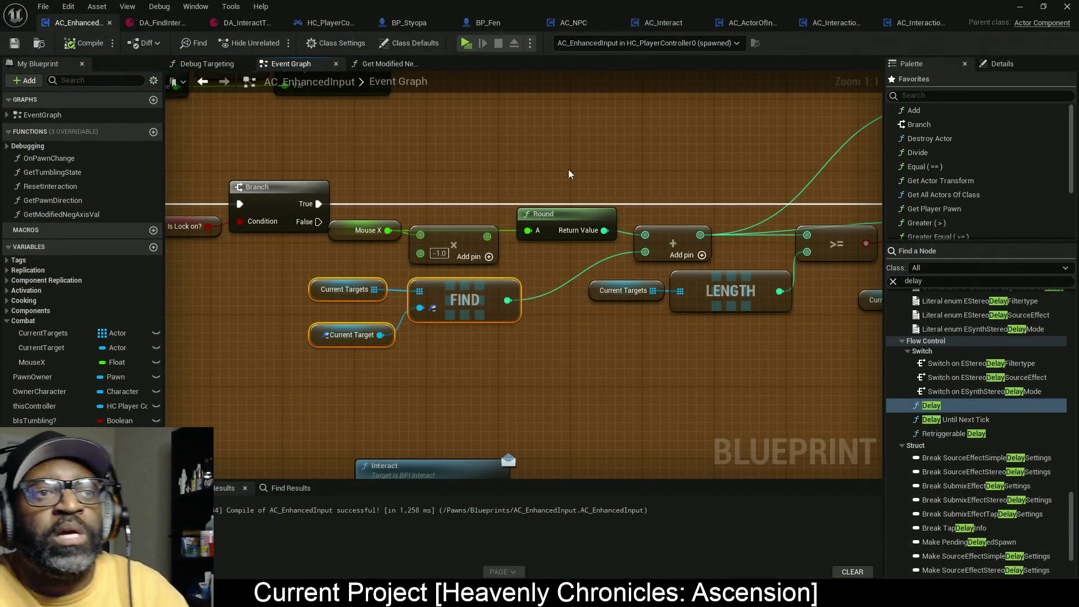
Delete the Round node and place a Ceil node after the Multiply output
left_click_drag(570, 161, 582, 294)
key("Delete")
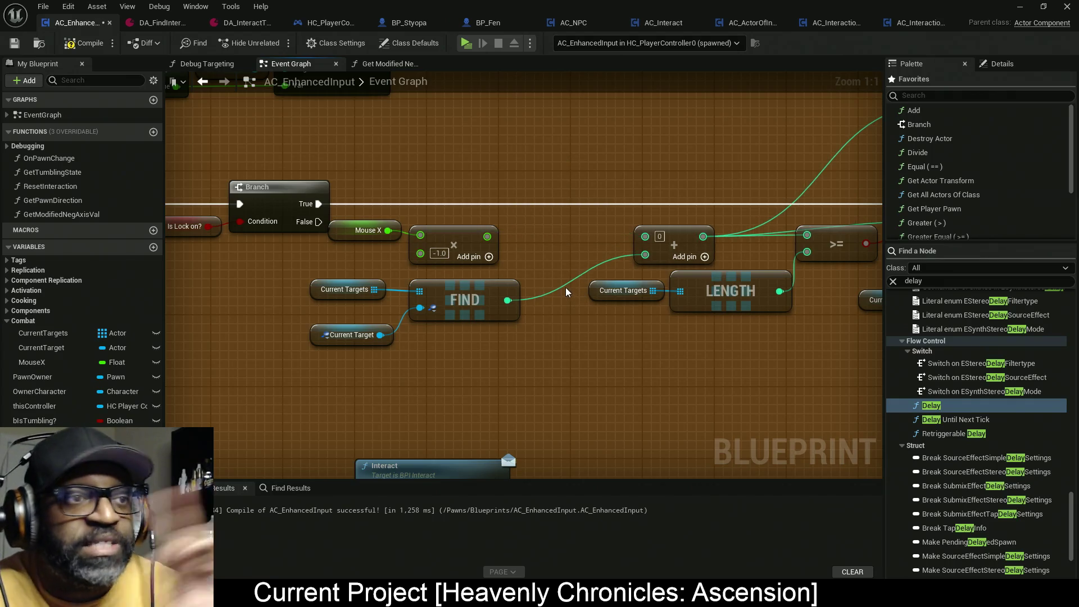
left_click_drag(485, 238, 523, 237)
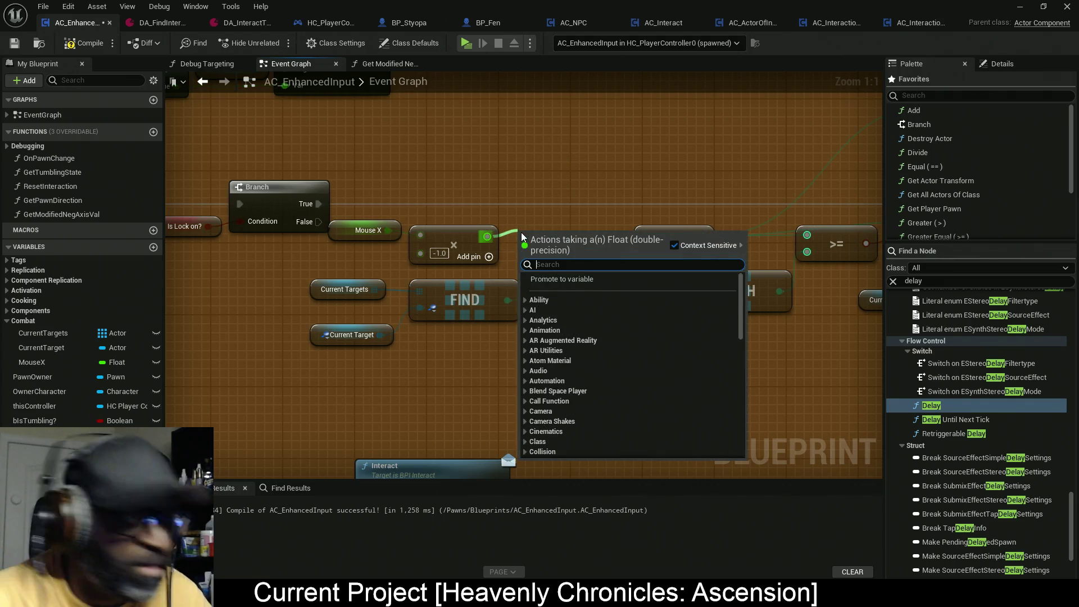
type("cei")
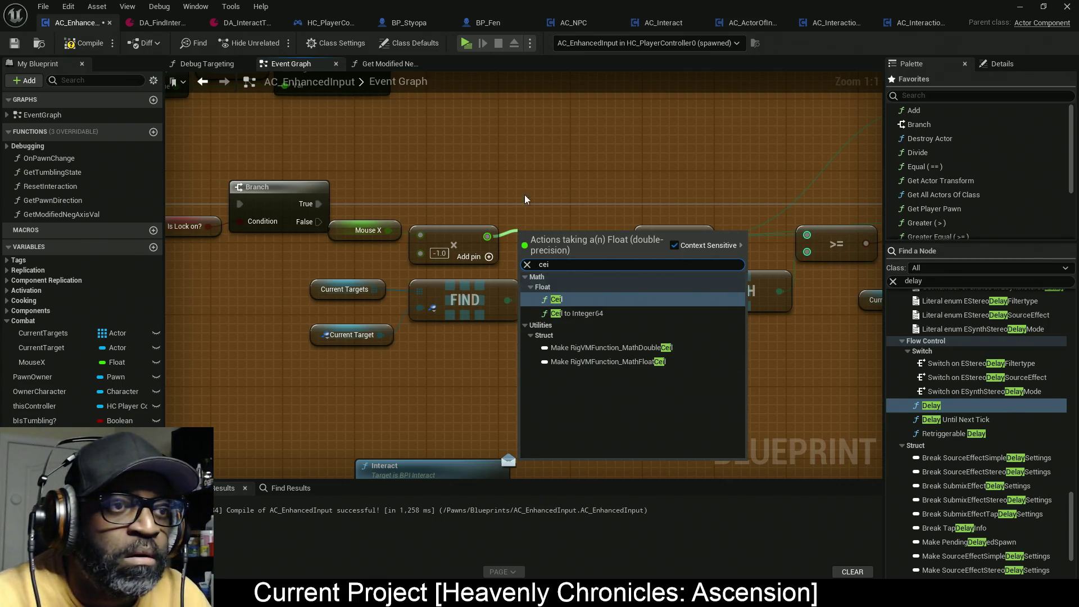
left_click(555, 302)
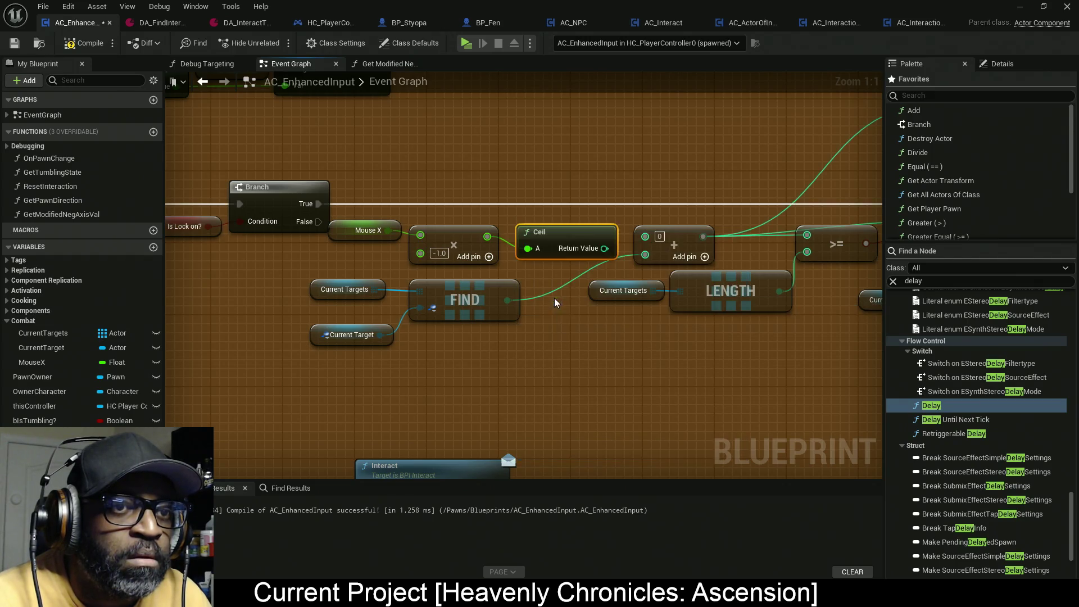
left_click_drag(534, 239, 526, 230)
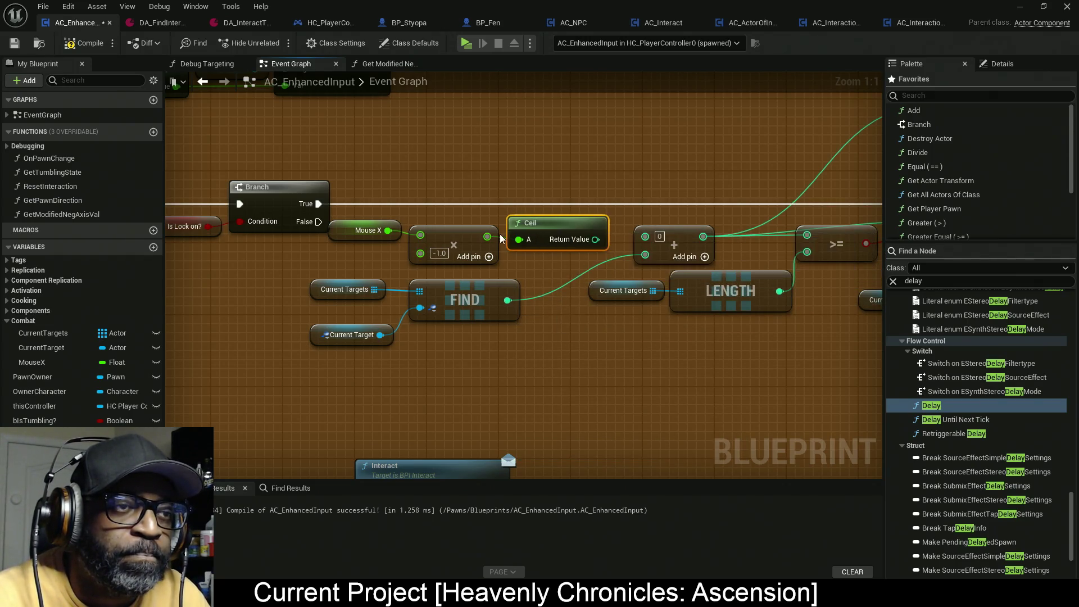
Straighten Mouse X, Multiply and Ceil, wire Ceil into the Add node, and launch the game
mouse_move(573, 200)
left_mouse_down()
mouse_move(404, 248)
mouse_move(359, 247)
left_mouse_up()
key("q")
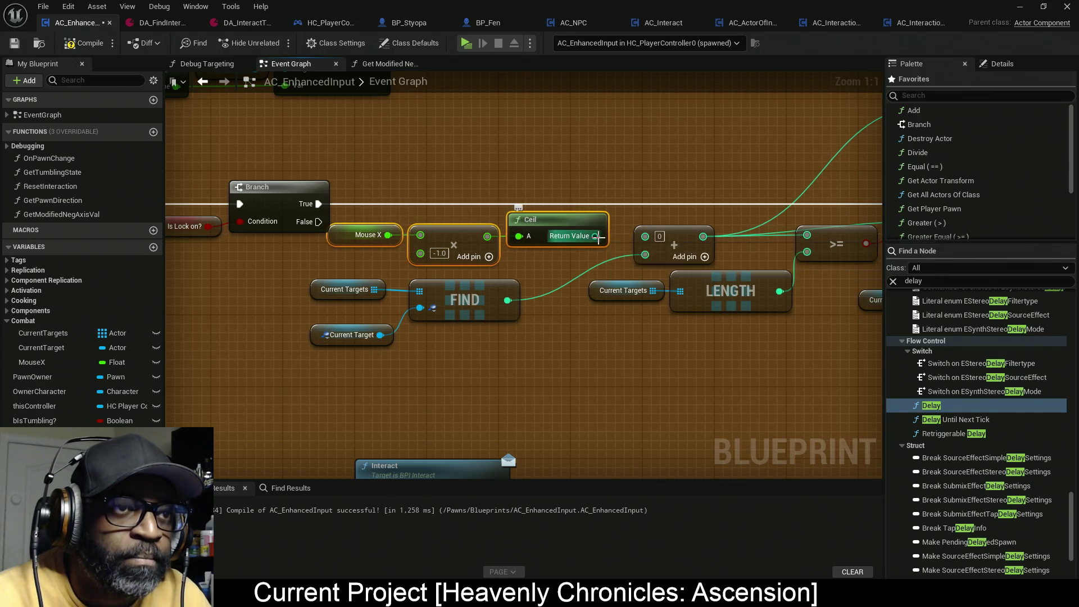
left_click_drag(596, 236, 645, 235)
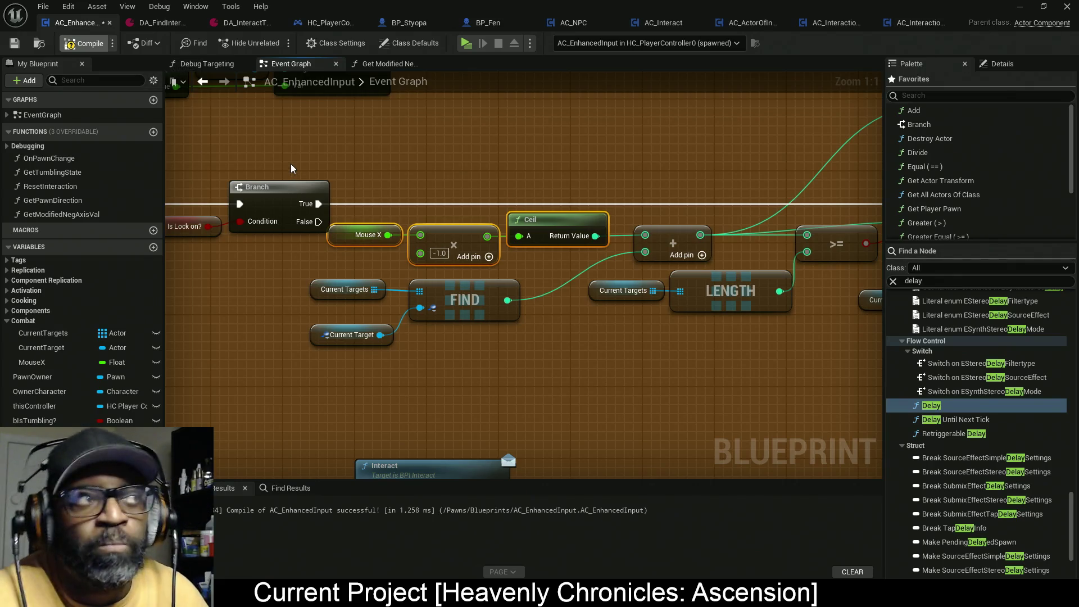
left_click(466, 43)
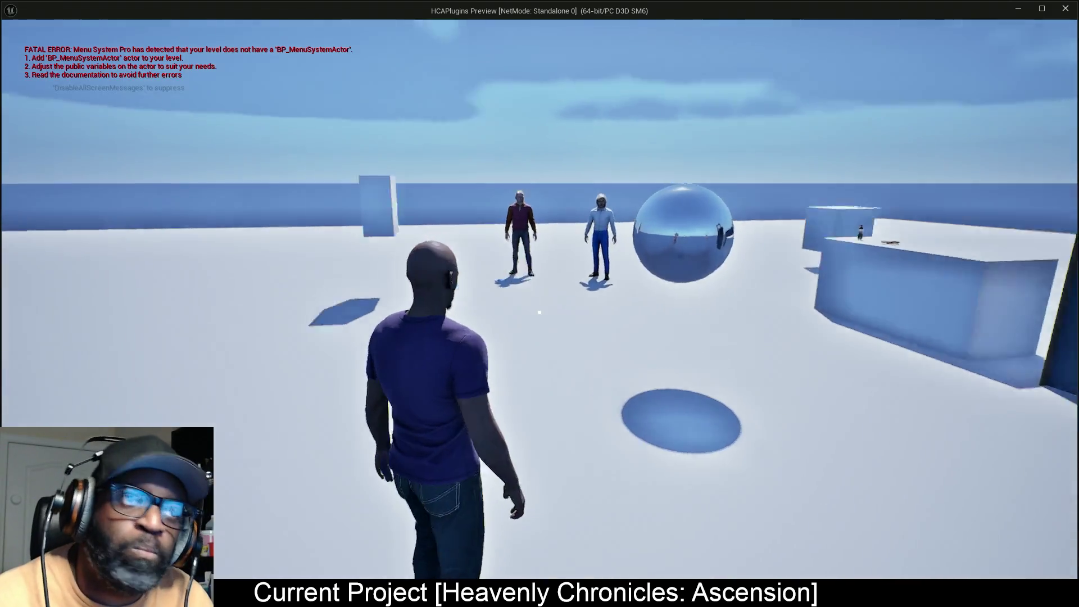
Walk toward the mannequins, lock on and switch between them, then return to the editor
key("w")
right_click(540, 312)
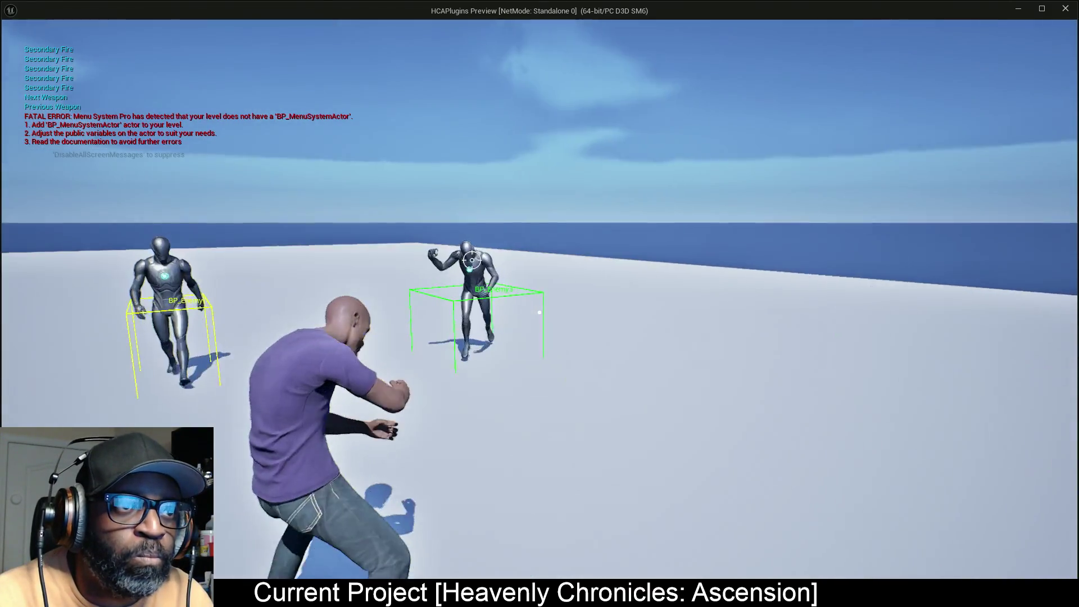
key("w")
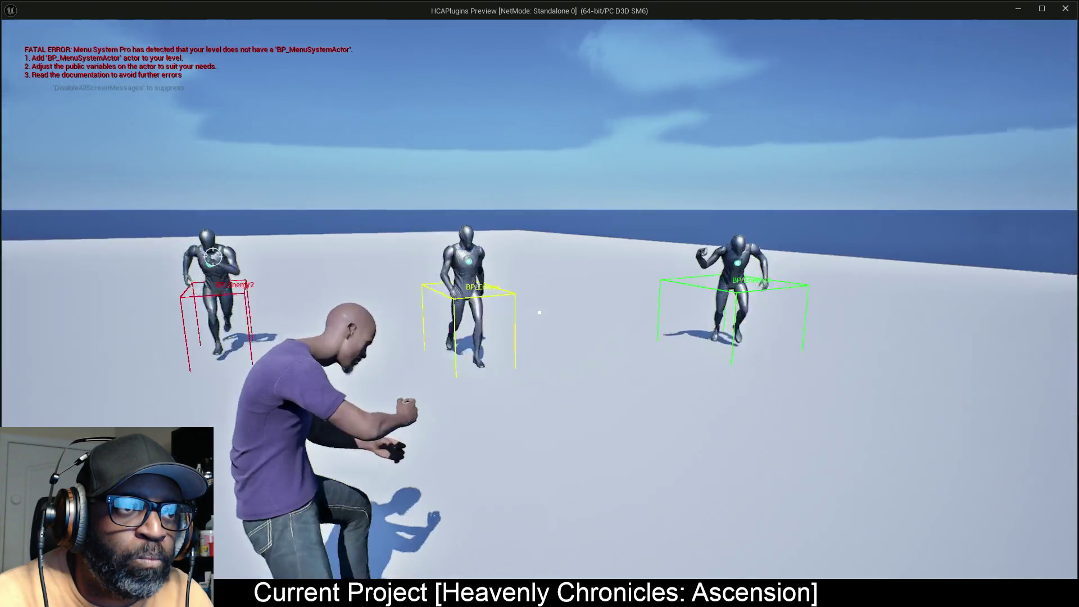
key("w")
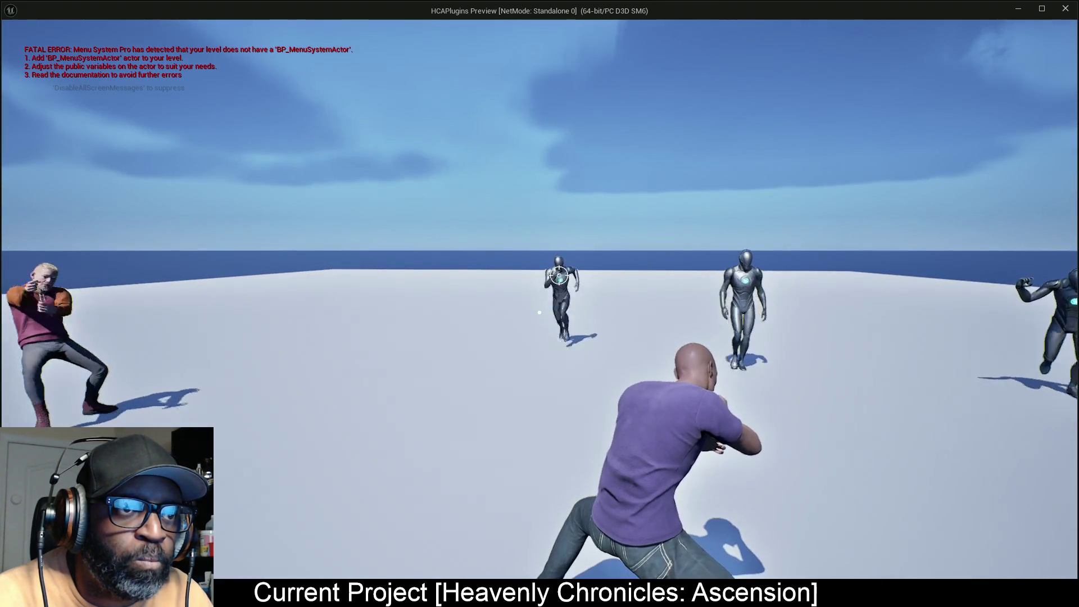
key("w")
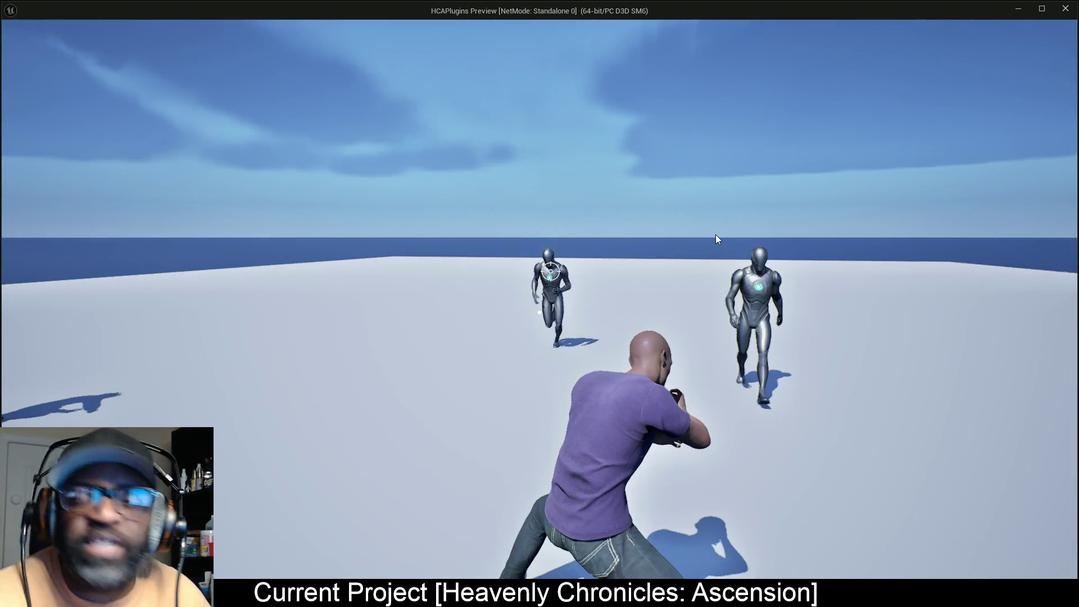
key("alt+Tab")
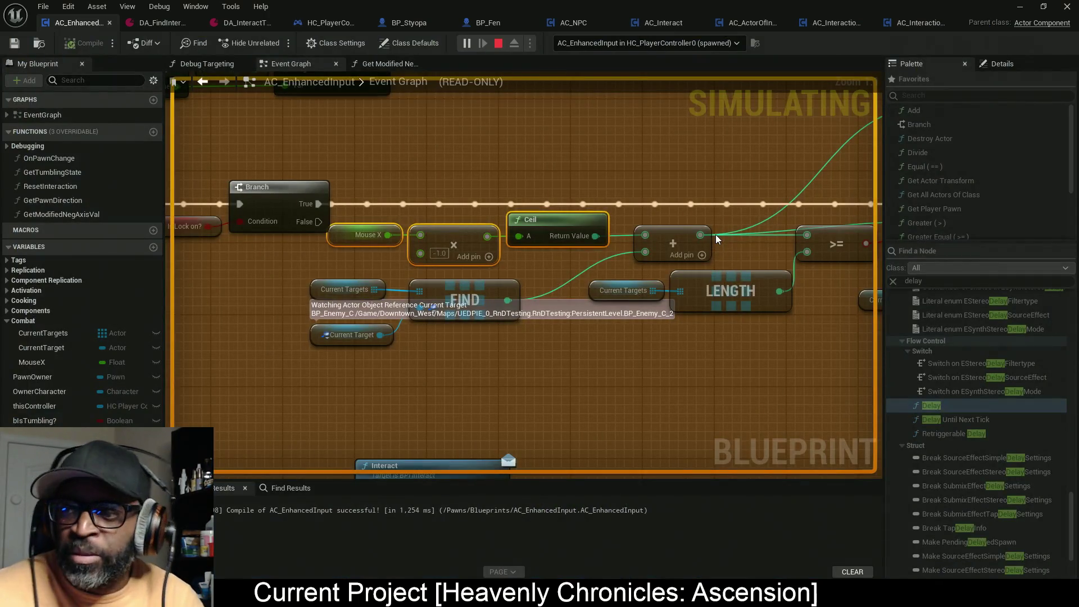
Stop the play session and navigate the graph to the IA_NextWeapon and IA_PreviousWeapon events
key("Escape")
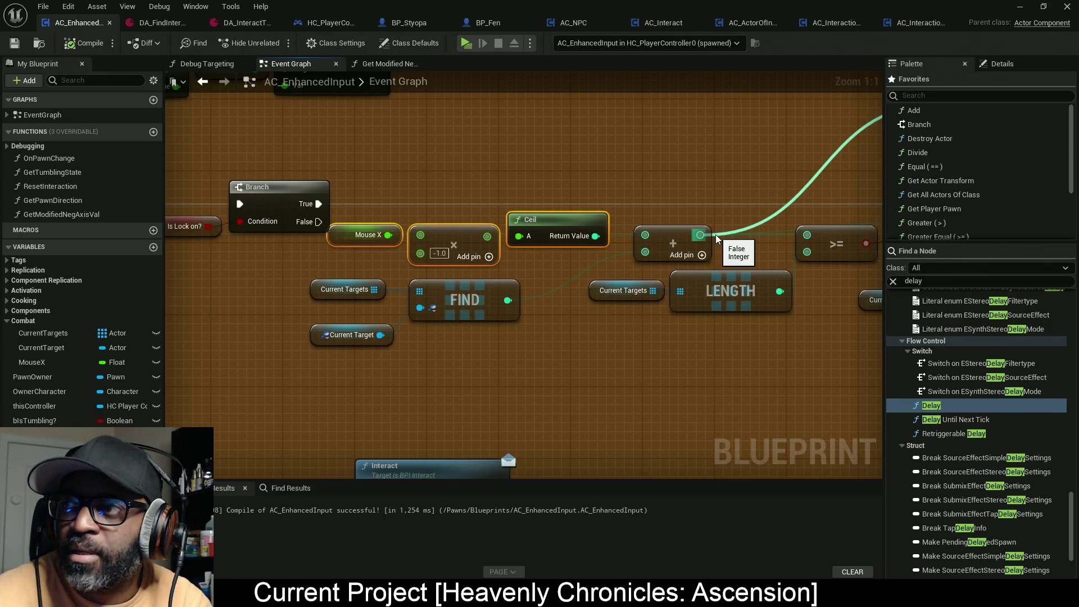
scroll(677, 295, "down", 12)
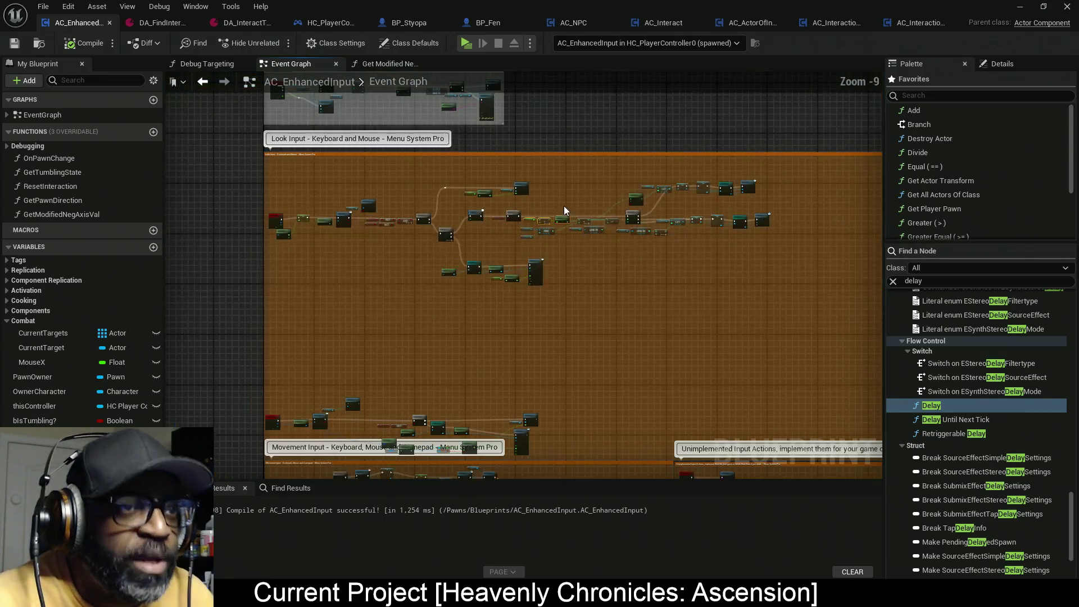
mouse_move(677, 299)
left_mouse_down()
mouse_move(419, 244)
mouse_move(529, 284)
left_mouse_up()
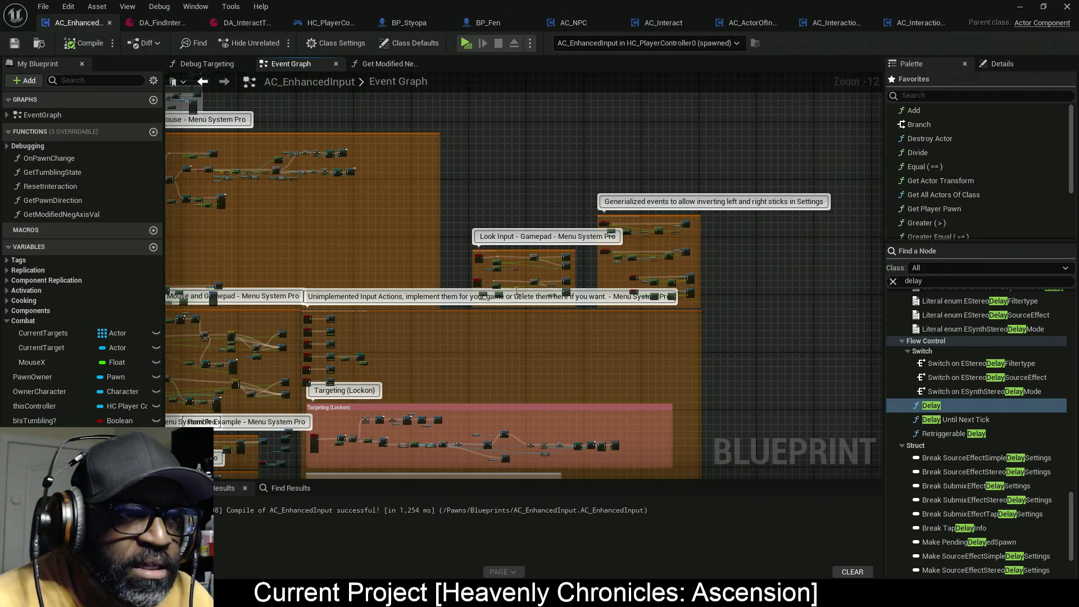
scroll(542, 268, "up", 9)
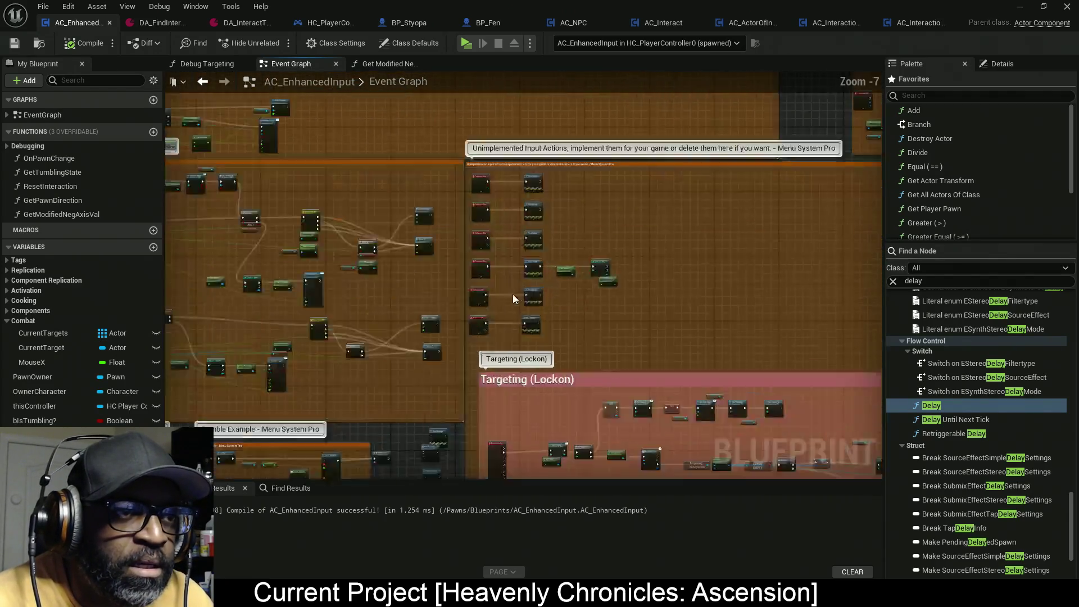
left_click_drag(504, 131, 524, 298)
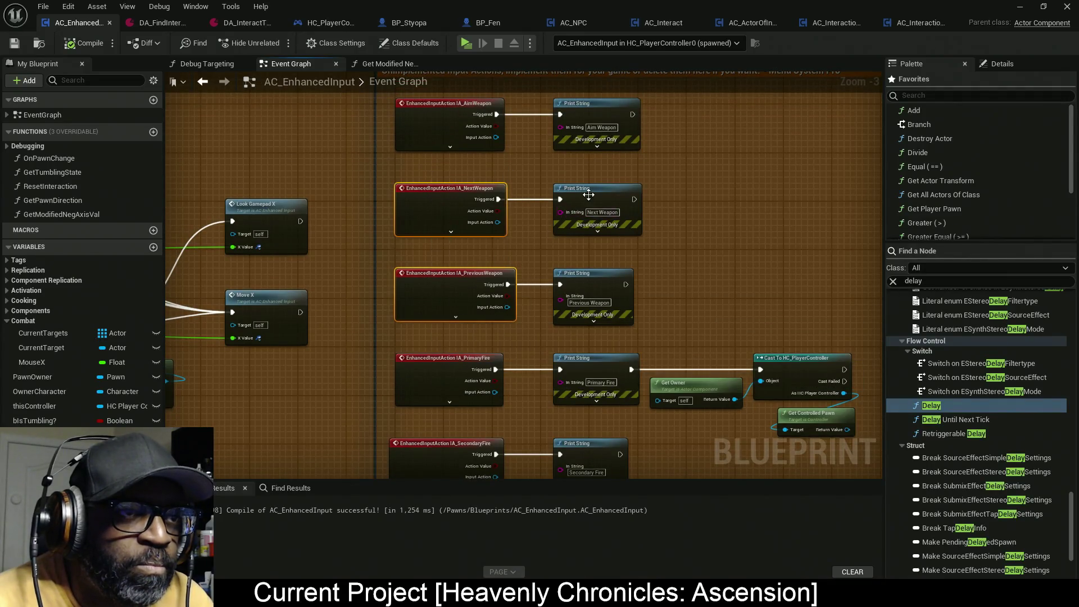
Select the Next and Previous Weapon Print String nodes, then zoom back to the Delay/Branch/Ceil targeting nodes
mouse_move(700, 182)
left_mouse_down()
mouse_move(623, 282)
mouse_move(554, 288)
left_mouse_up()
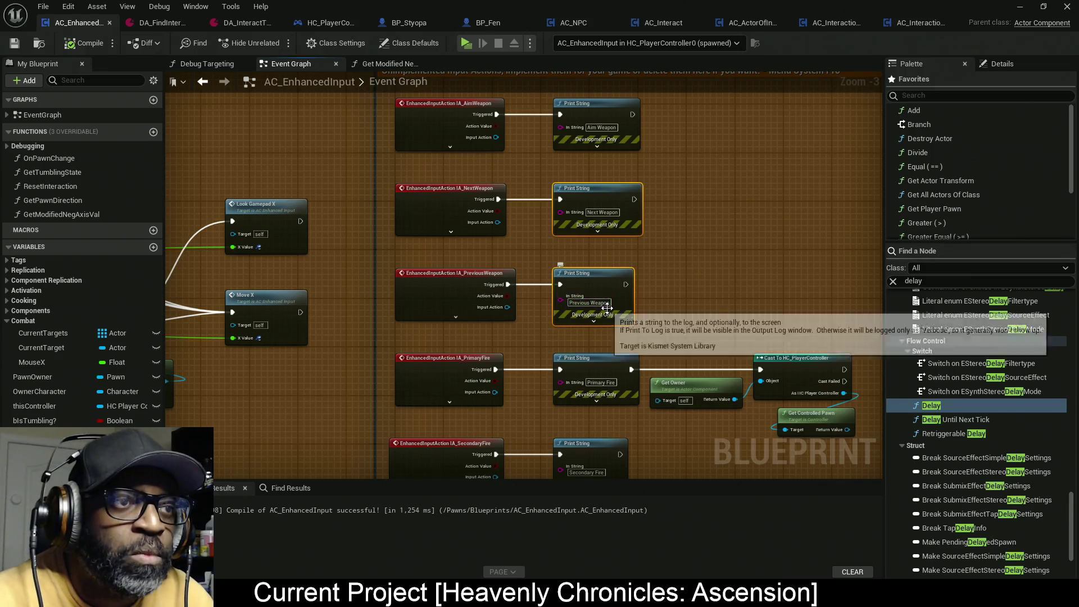
scroll(475, 234, "up", 1)
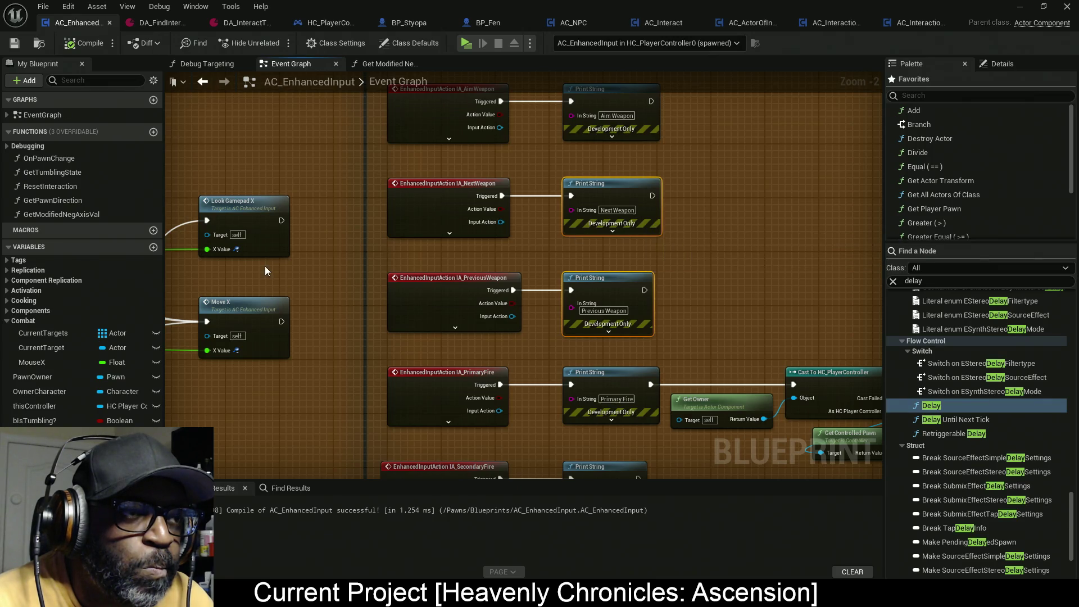
scroll(265, 265, "down", 7)
scroll(539, 281, "up", 7)
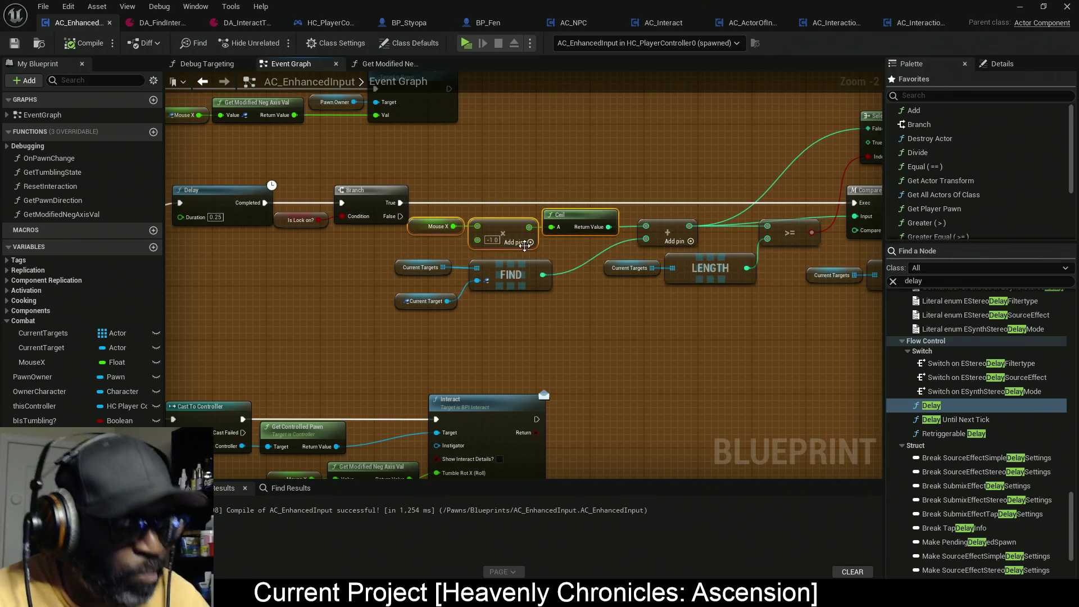
Delete Mouse X, Multiply and Ceil, and promote Add's input to a TargetSelection variable in Combat
key("Delete")
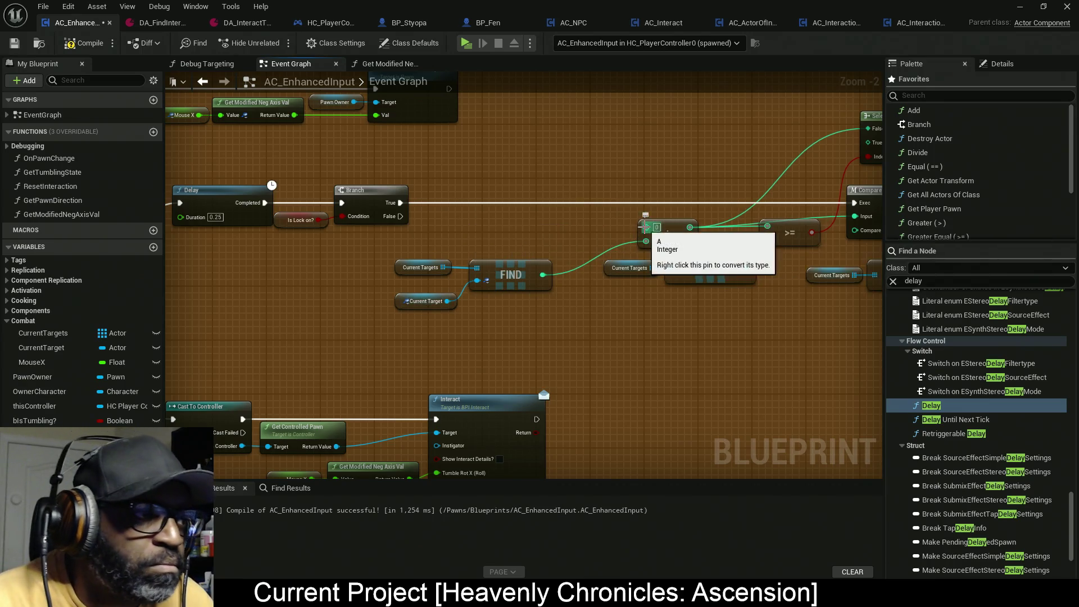
left_click_drag(646, 228, 538, 225)
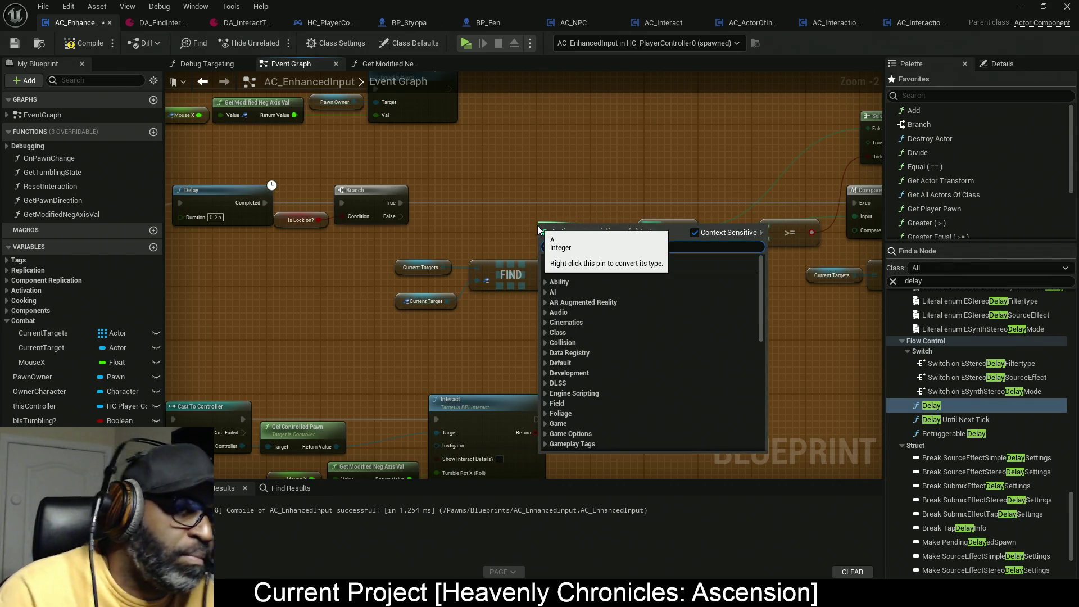
left_click(589, 261)
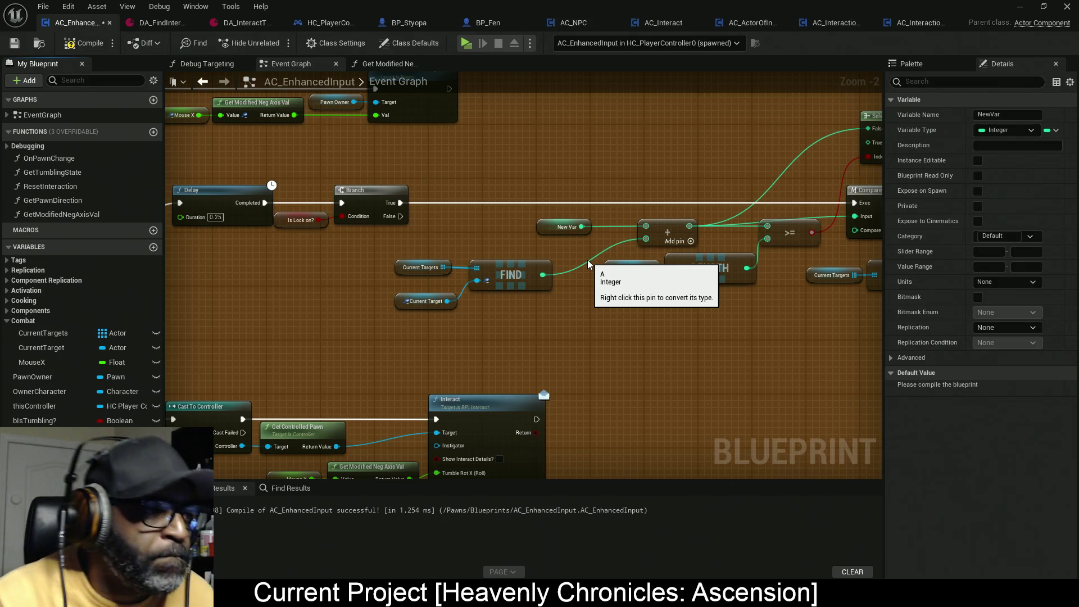
key("Return")
mouse_move(84, 444)
left_mouse_down()
mouse_move(230, 432)
mouse_move(39, 343)
mouse_move(34, 323)
left_mouse_up()
left_click_drag(385, 334, 652, 369)
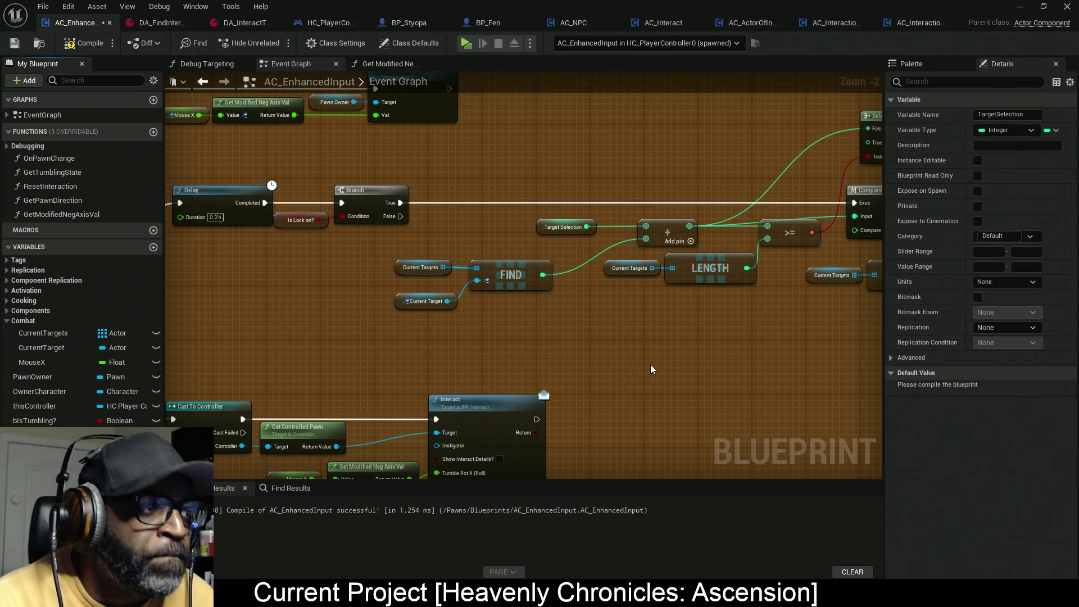
scroll(676, 377, "down", 6)
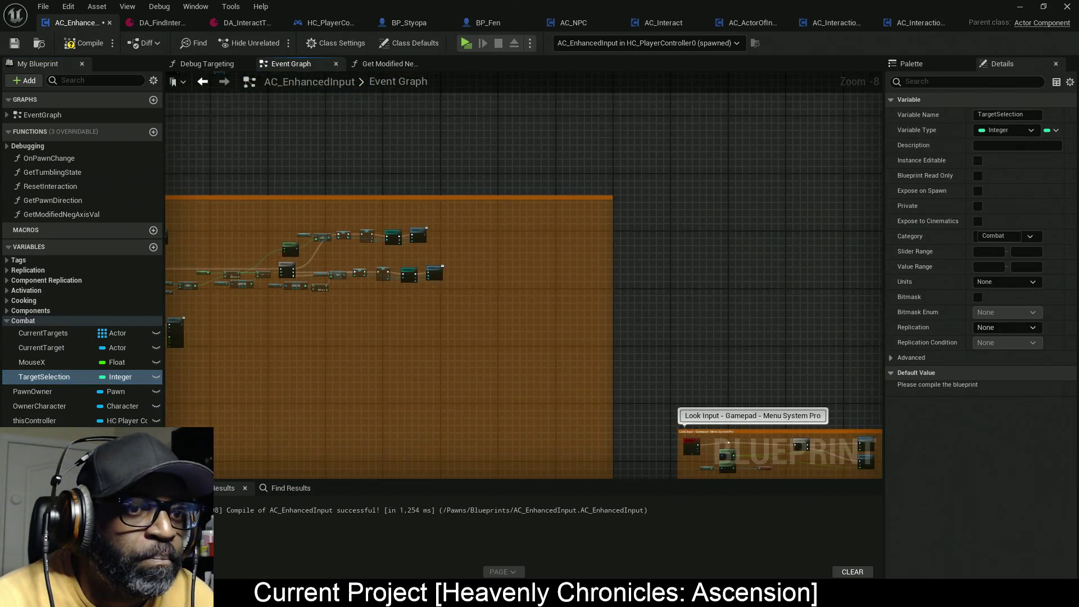
Add Set TargetSelection nodes after the Next Weapon and Previous Weapon Print Strings
left_click_drag(508, 288, 750, 167)
scroll(443, 258, "up", 6)
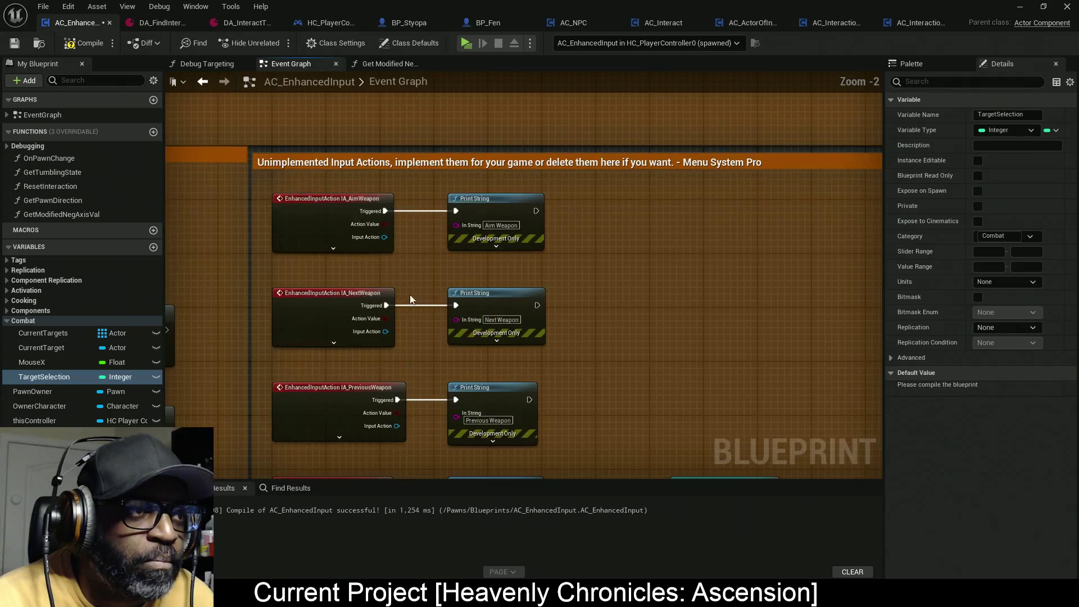
left_click_drag(411, 226, 417, 190)
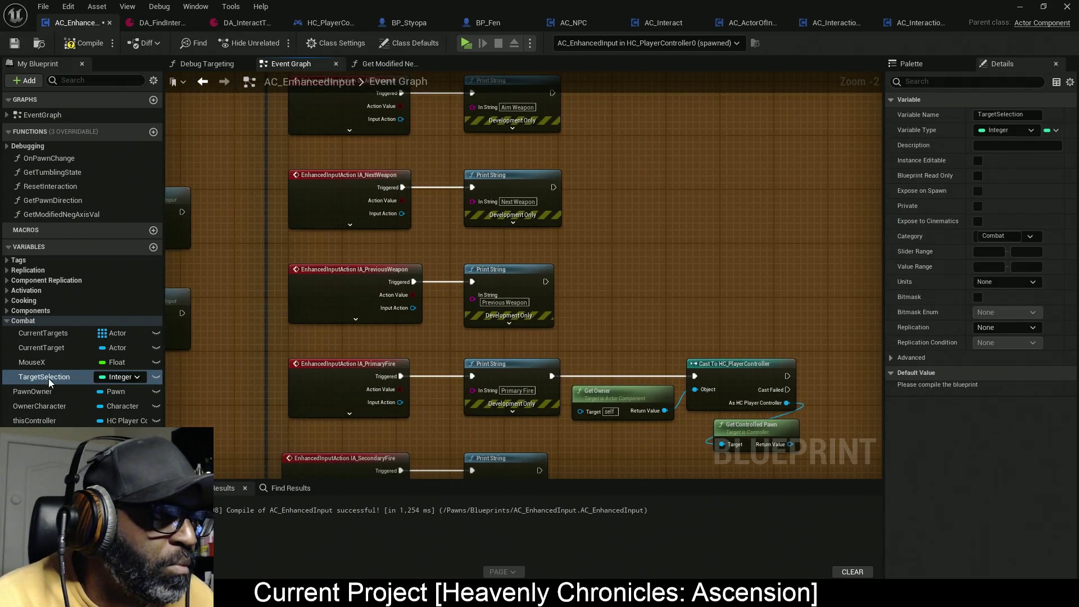
mouse_move(45, 377)
left_mouse_down()
mouse_move(650, 201)
mouse_move(555, 184)
left_mouse_up()
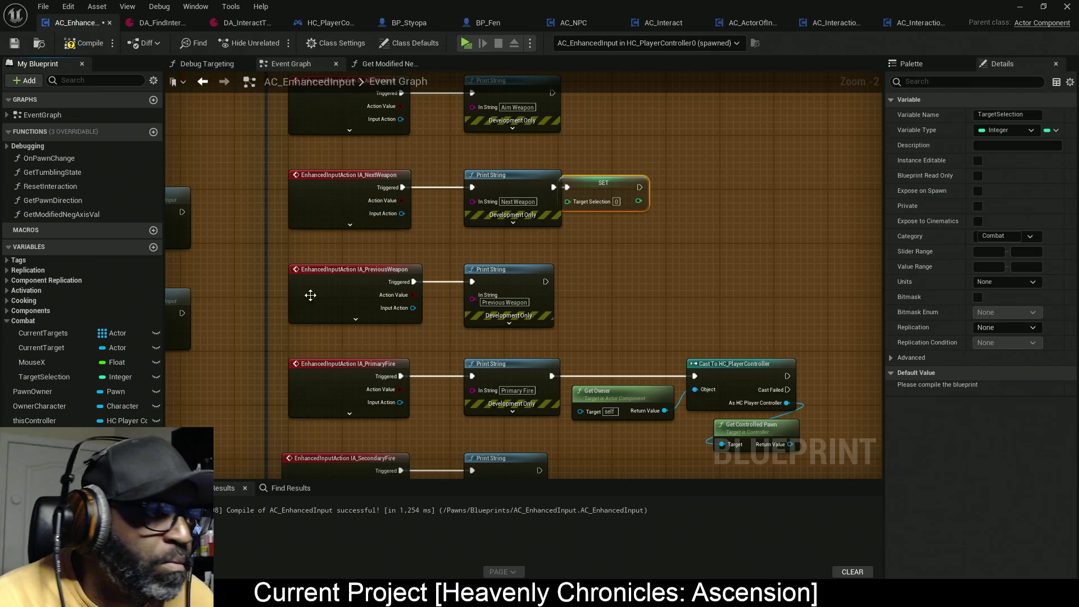
mouse_move(56, 382)
left_mouse_down()
mouse_move(630, 339)
mouse_move(569, 282)
mouse_move(547, 283)
left_mouse_up()
left_click_drag(602, 193, 623, 193)
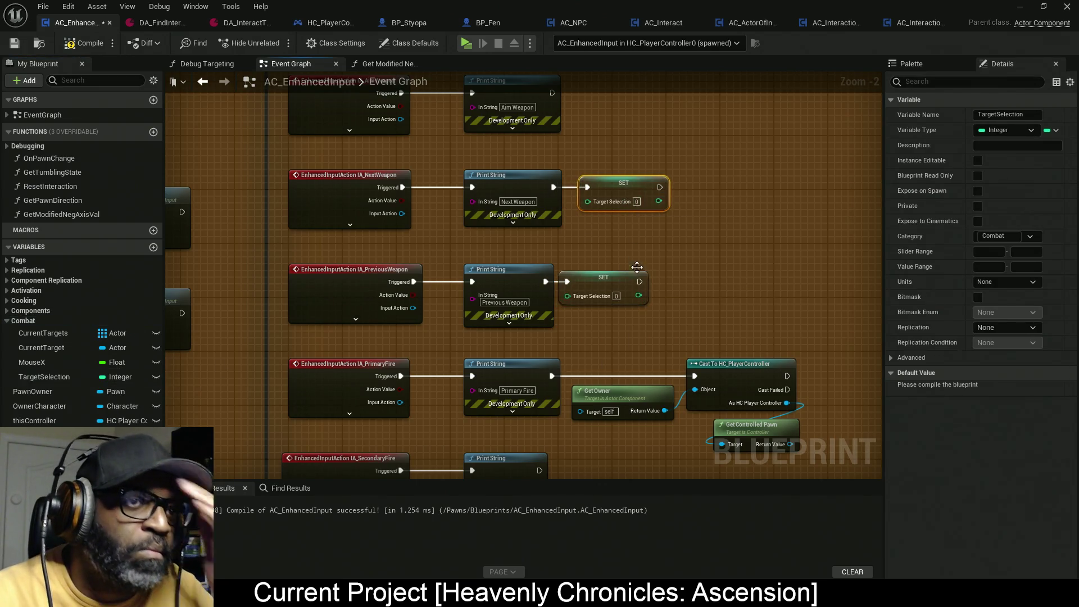
Set the Next Weapon setter's value to 1 and the Previous Weapon setter's to -1
left_click(636, 201)
type("1")
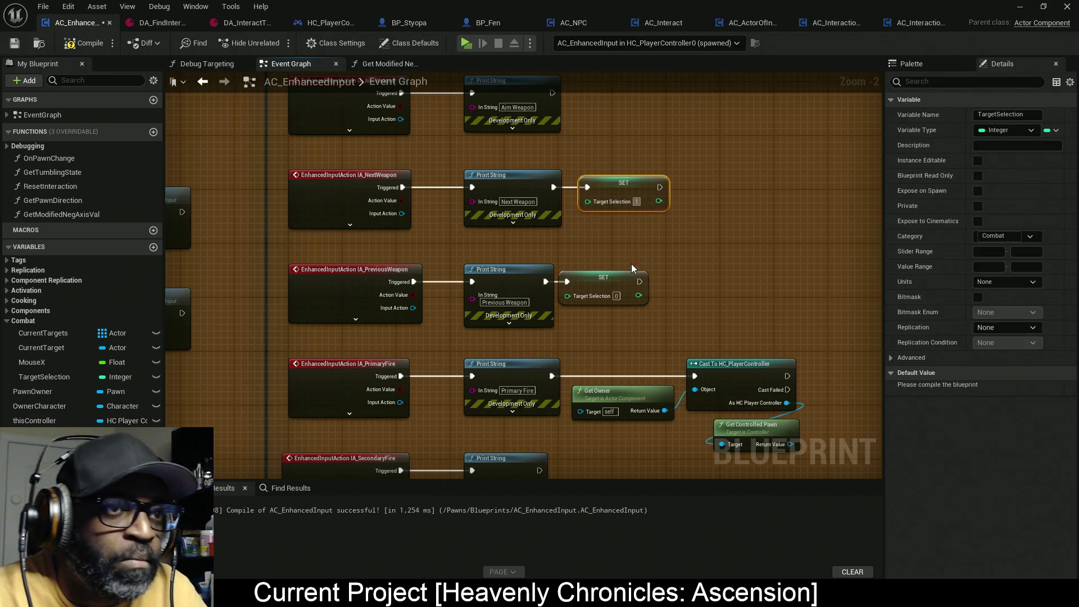
left_click(616, 296)
type("-")
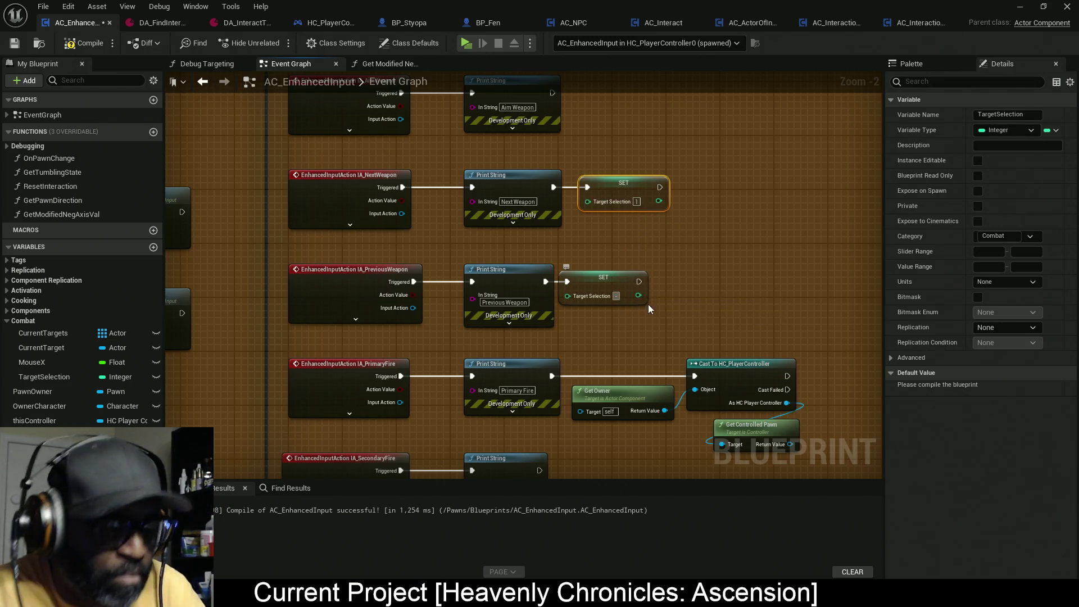
type("1")
Commit the -1 value, then compile and save the Blueprint
left_click_drag(619, 284, 628, 284)
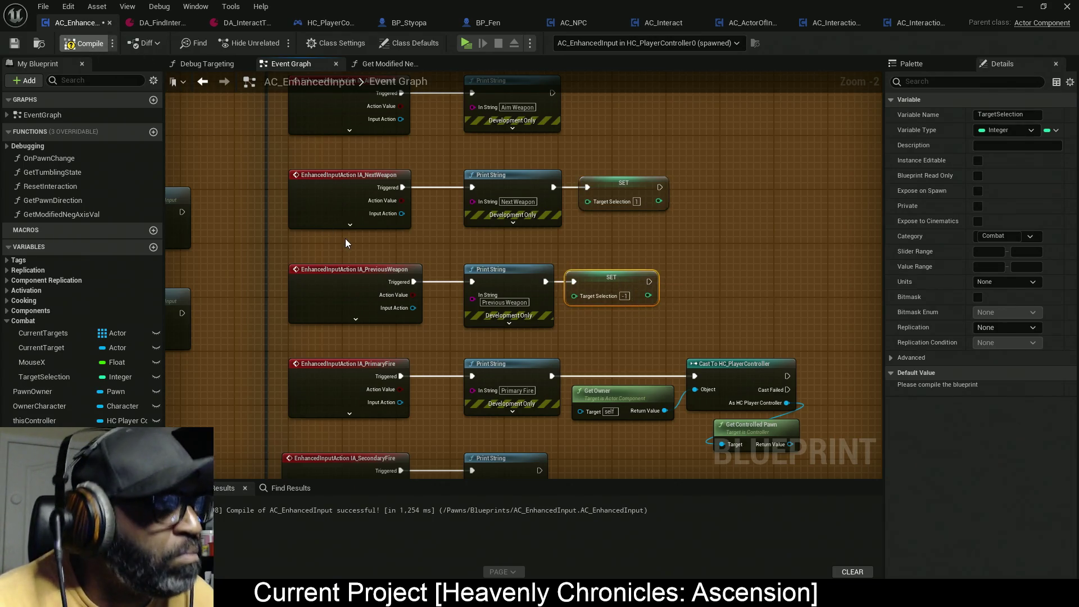
key("ctrl+s")
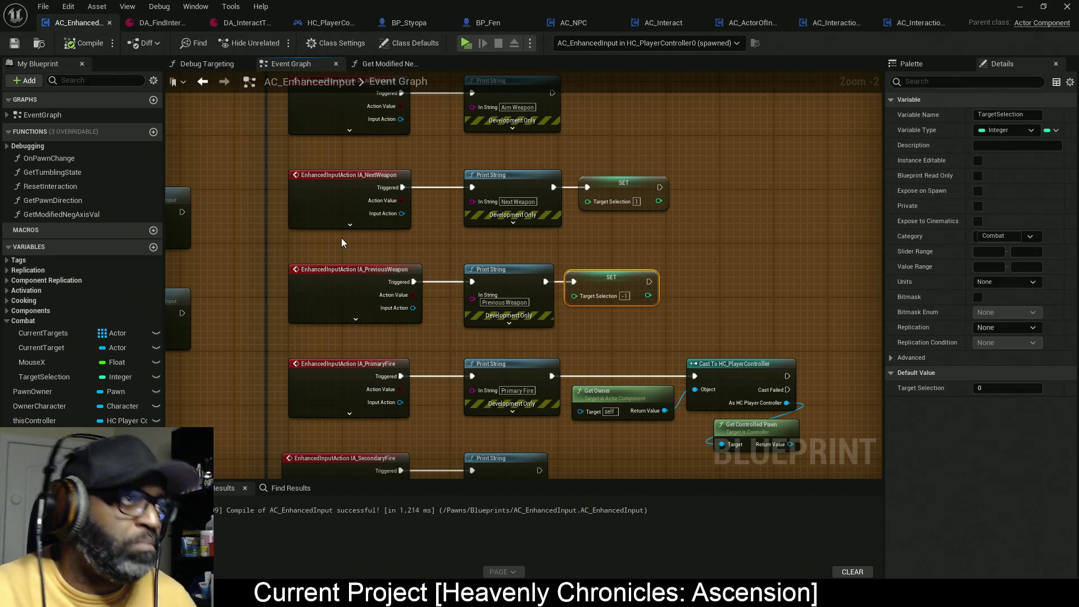
scroll(207, 213, "down", 9)
mouse_move(220, 208)
left_mouse_down()
mouse_move(667, 262)
mouse_move(621, 193)
mouse_move(544, 373)
mouse_move(524, 319)
left_mouse_up()
scroll(503, 301, "up", 8)
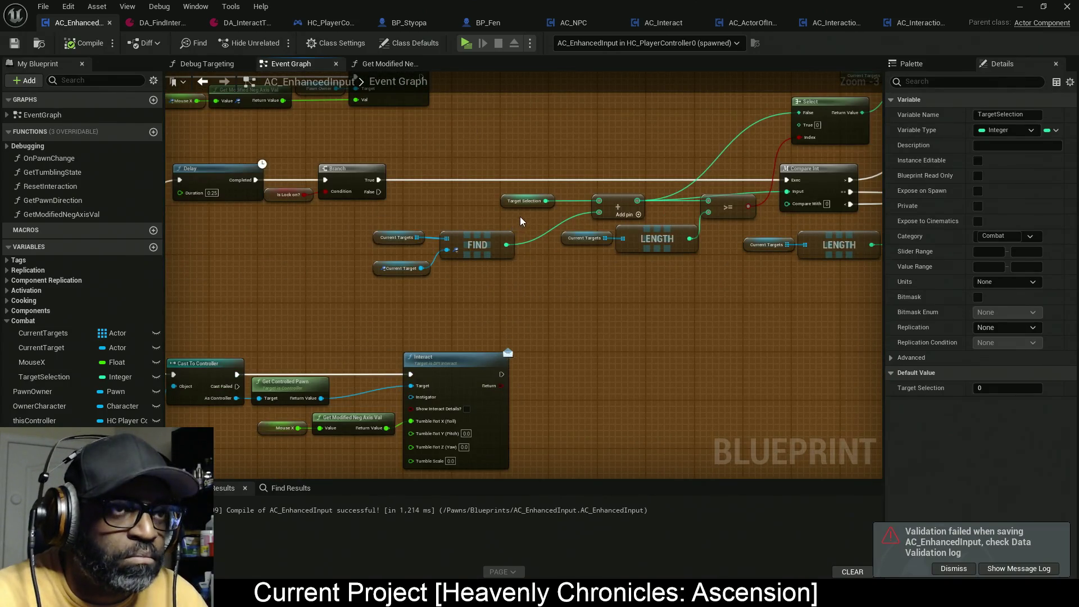
Shift the TargetSelection getter, Branch/FIND and math/compare nodes left, then save again
left_click_drag(513, 203, 446, 205)
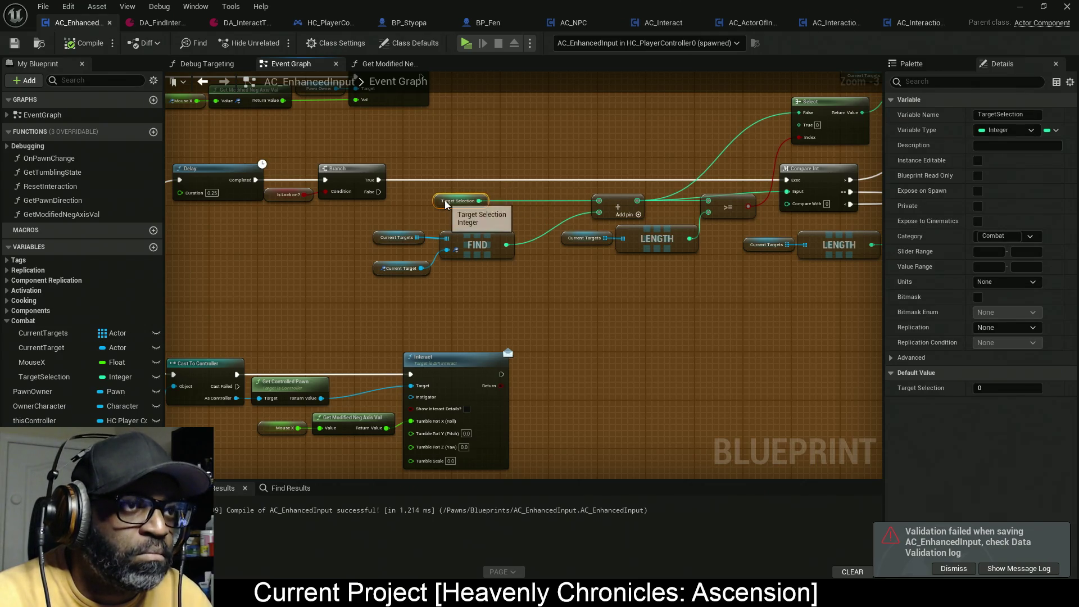
mouse_move(513, 290)
left_mouse_down()
mouse_move(379, 200)
mouse_move(425, 198)
mouse_move(412, 214)
left_mouse_up()
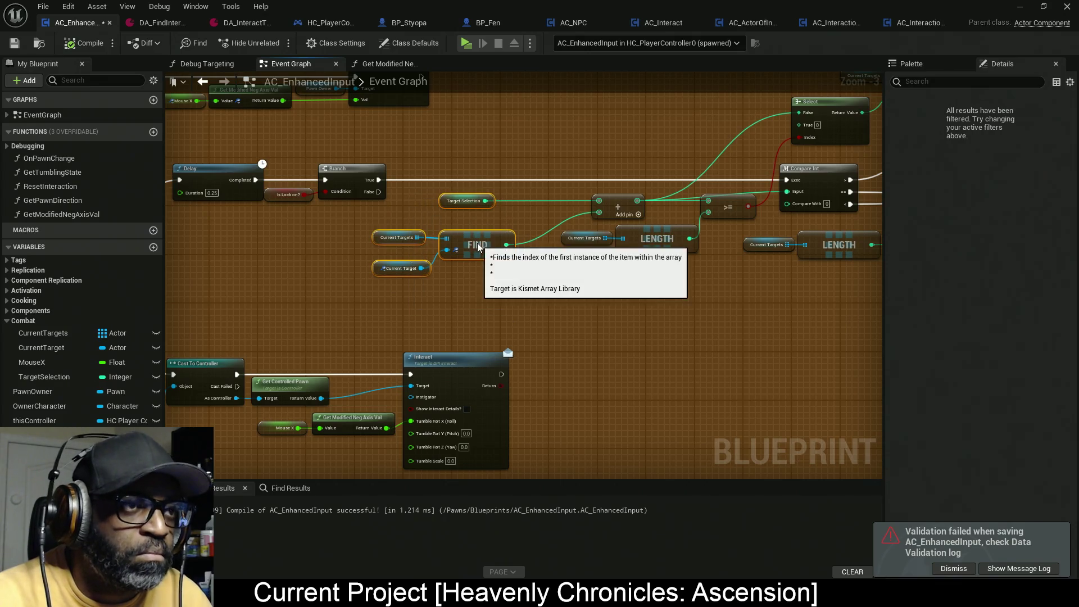
scroll(478, 250, "down", 5)
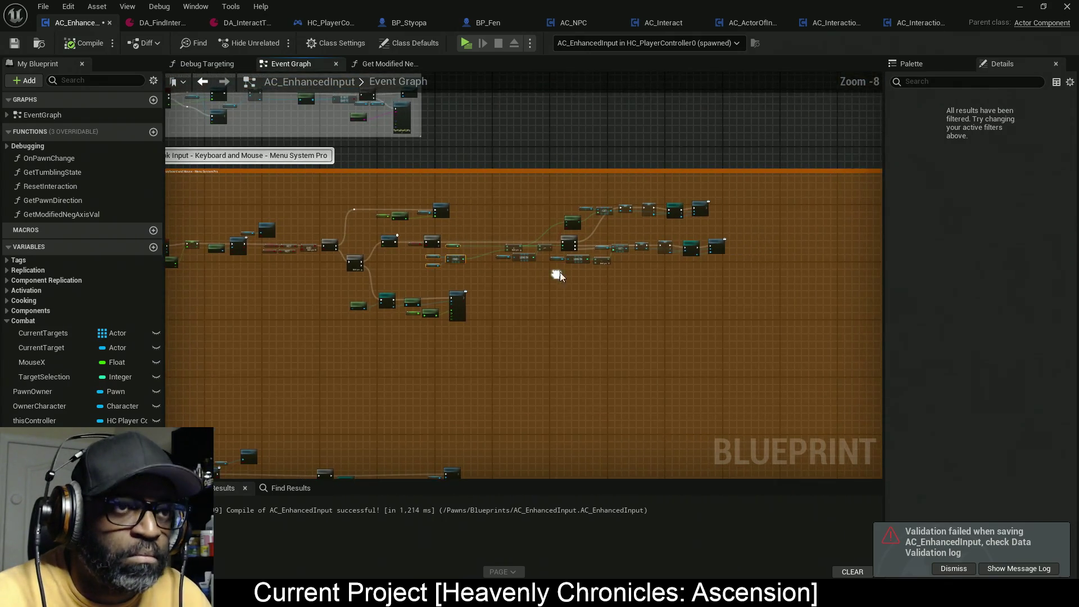
left_click_drag(768, 194, 499, 277)
scroll(500, 254, "up", 3)
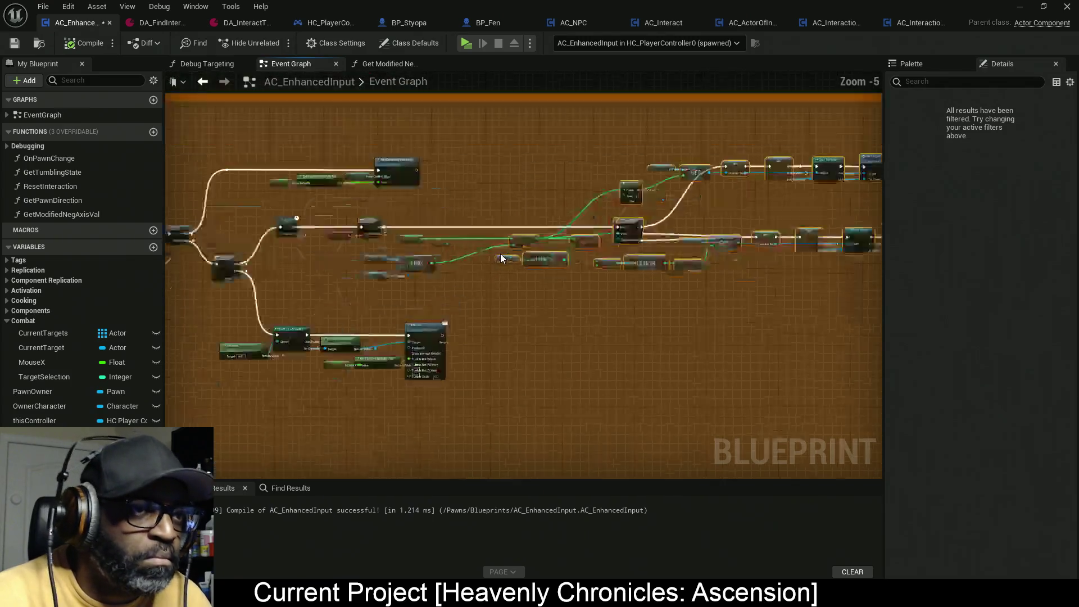
scroll(500, 258, "up", 3)
left_click_drag(517, 230, 432, 206)
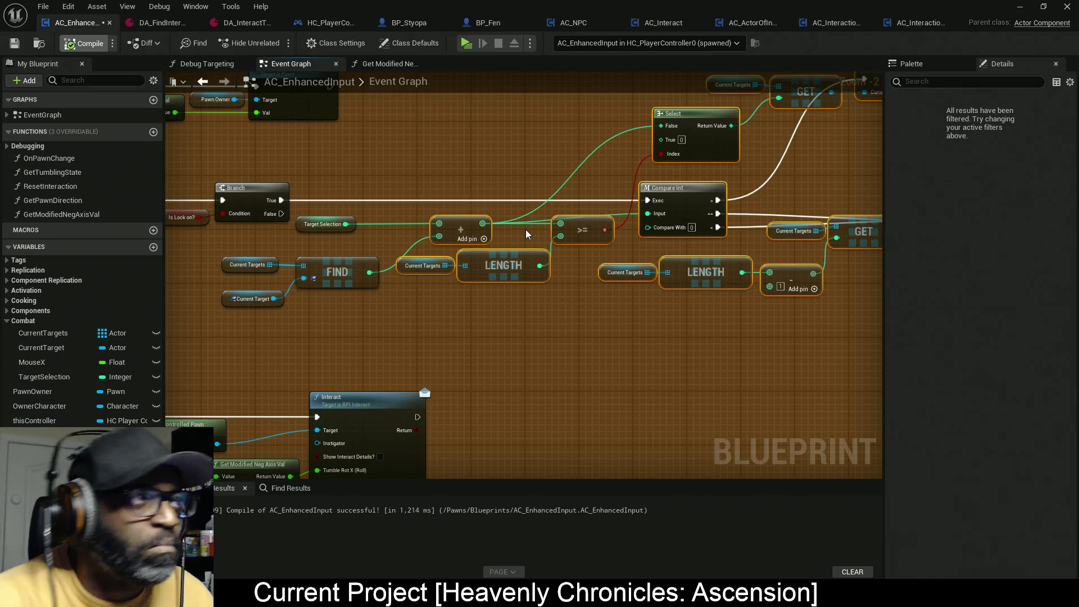
key("ctrl+s")
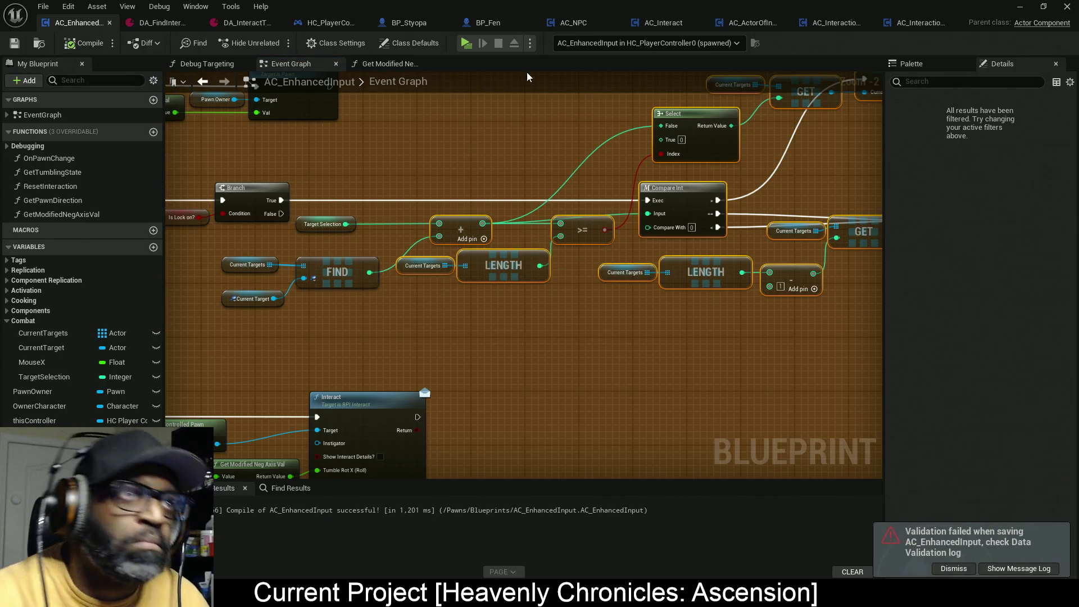
Play the game, approach the enemies, aim, scroll for Previous Weapon, then return to the editor
left_click(466, 47)
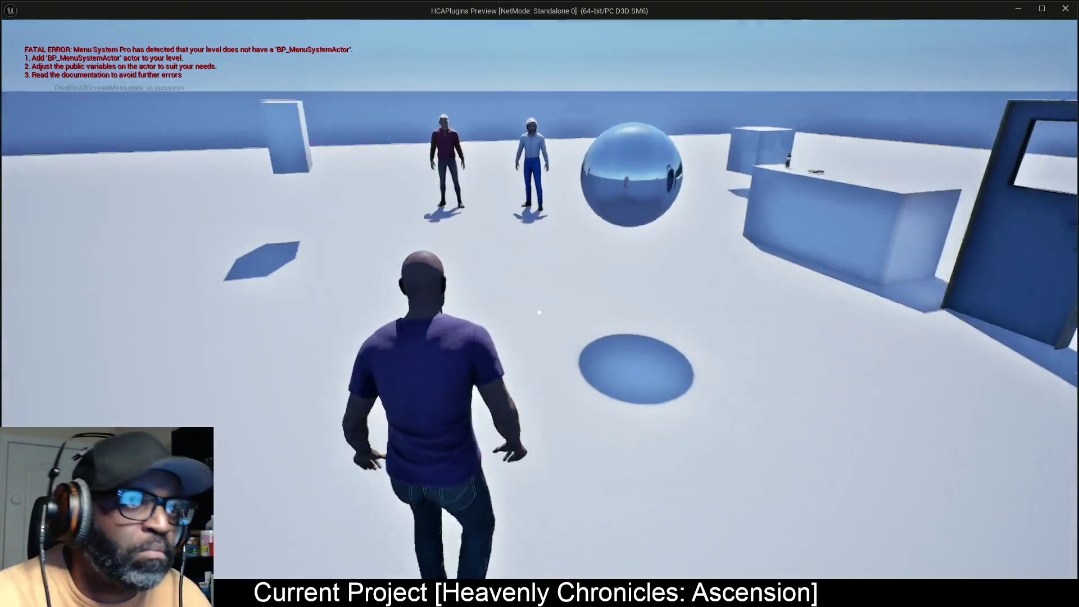
key("w")
right_click(543, 274)
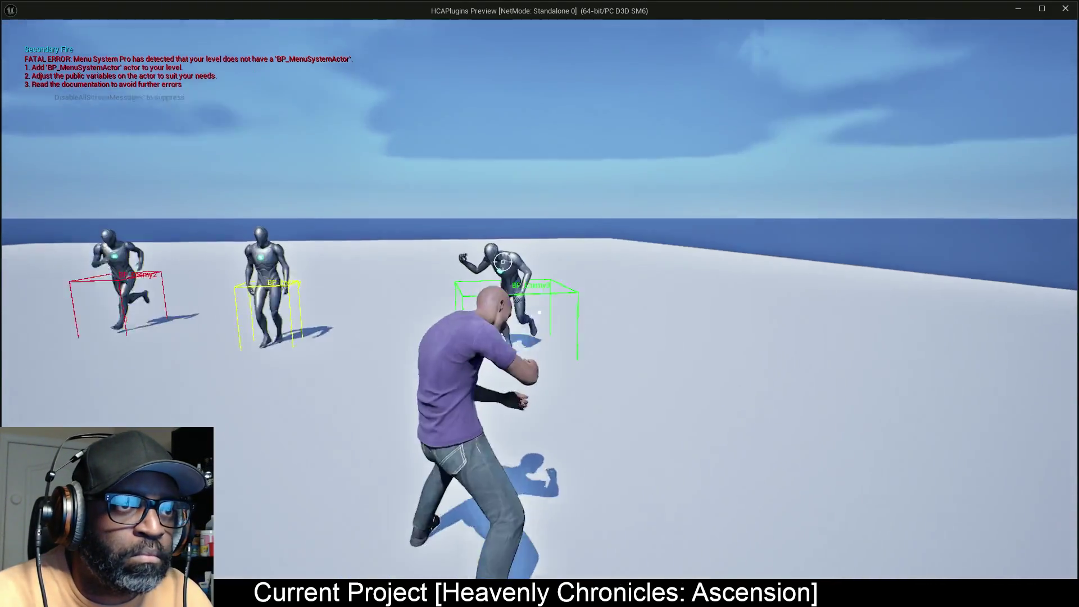
scroll(544, 274, "down", 1)
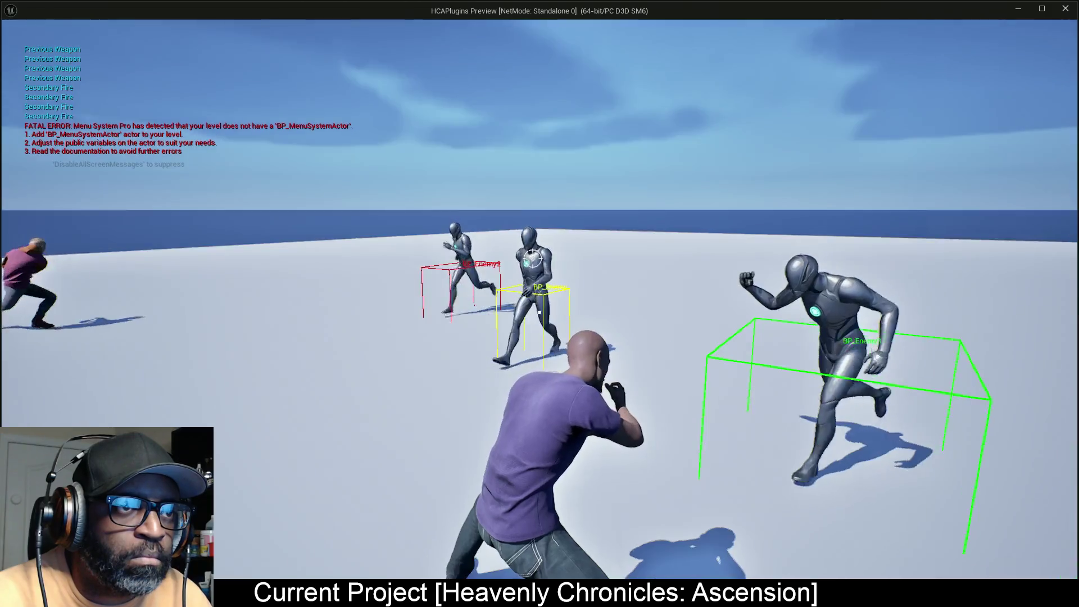
key("alt+Tab")
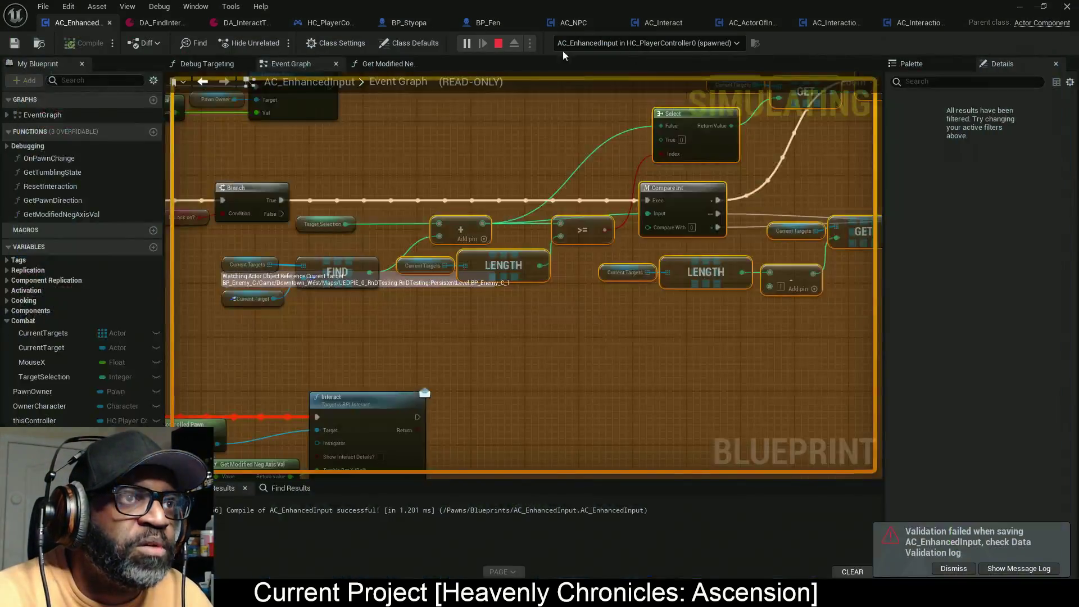
Survey the Event Graph to find the lock-on nodes, Sequence, Delay and neighbouring comment blocks
scroll(497, 183, "down", 10)
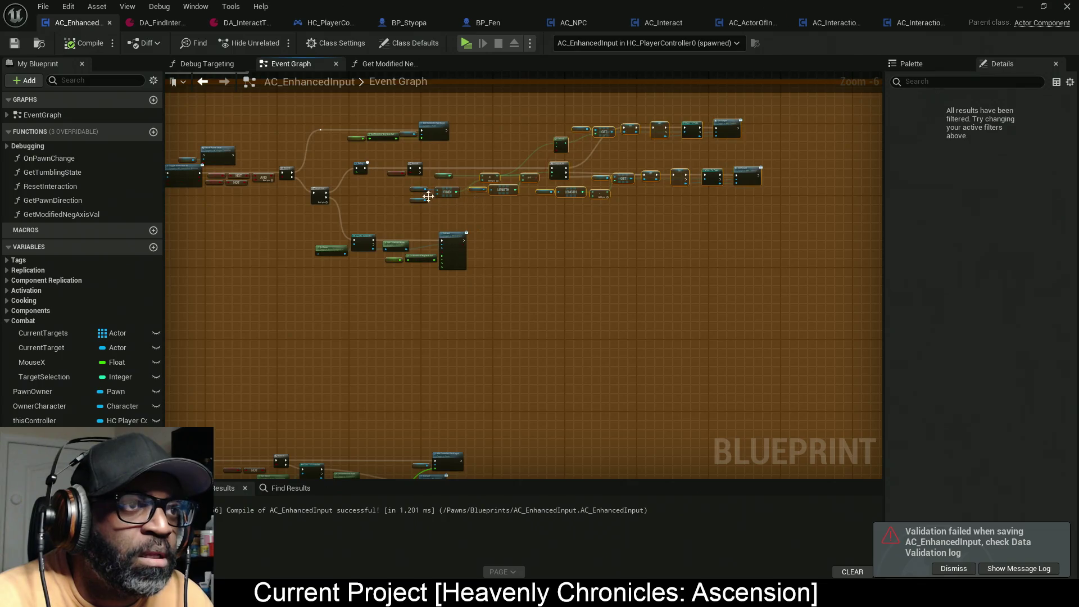
left_click_drag(444, 249, 482, 260)
scroll(372, 245, "up", 4)
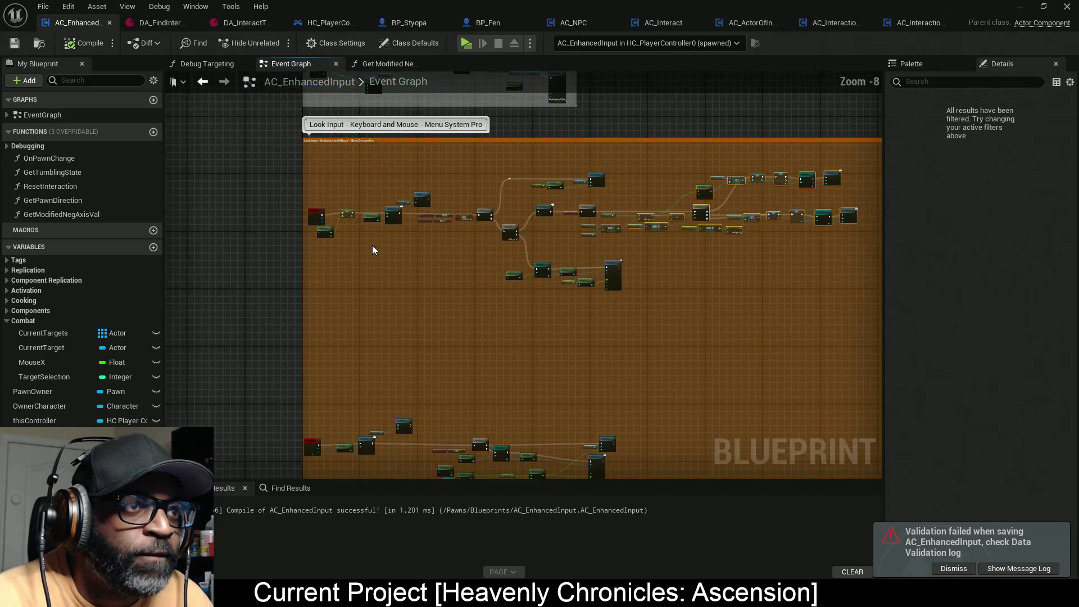
left_click_drag(724, 245, 572, 251)
scroll(573, 251, "up", 2)
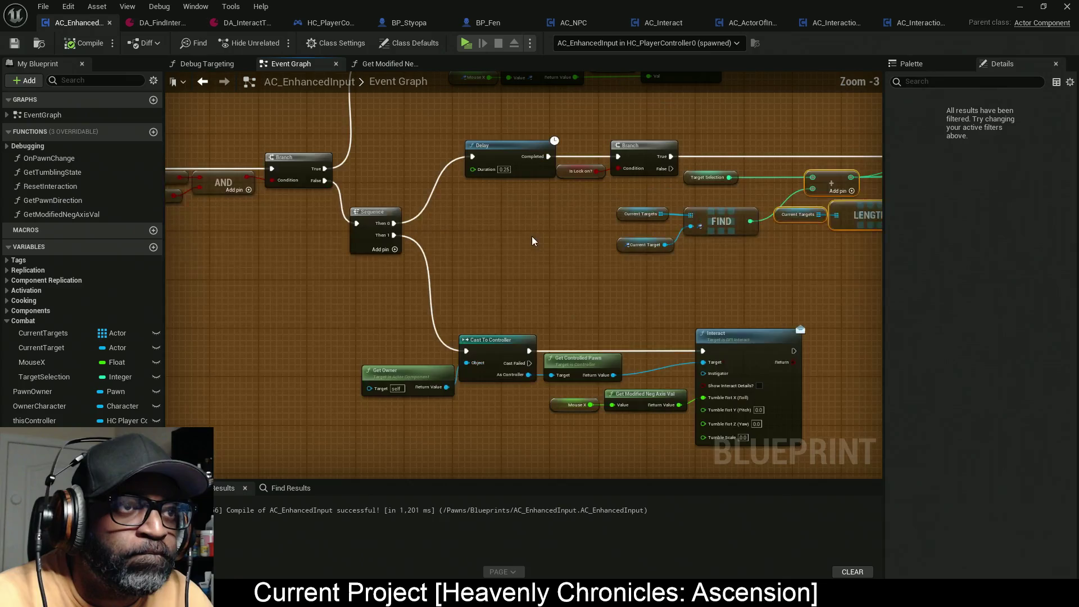
scroll(394, 223, "down", 3)
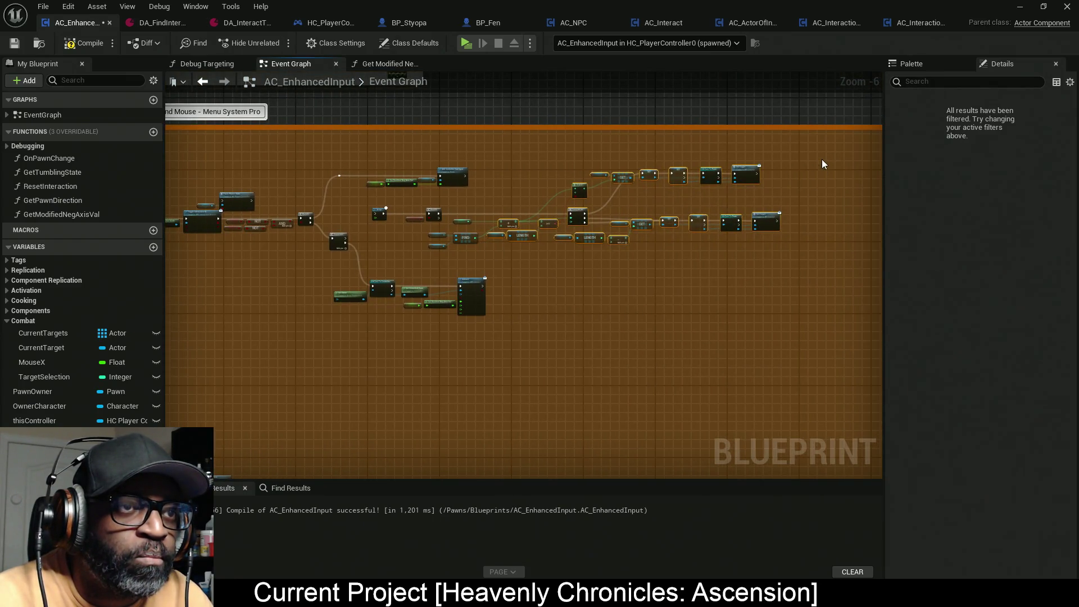
mouse_move(824, 165)
left_mouse_down()
mouse_move(671, 224)
mouse_move(498, 254)
mouse_move(434, 248)
left_mouse_up()
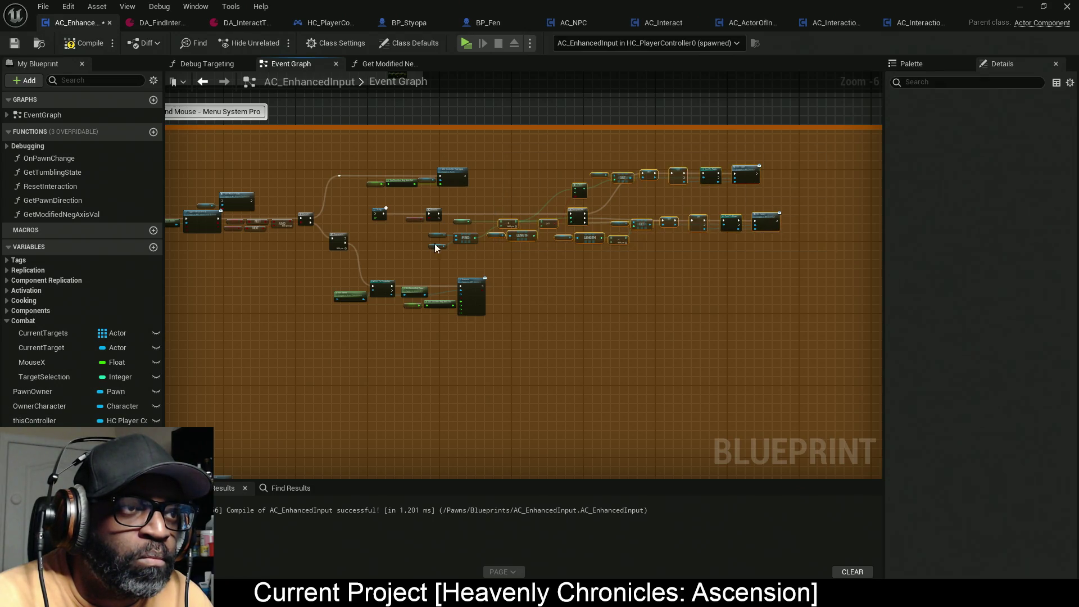
scroll(649, 242, "down", 4)
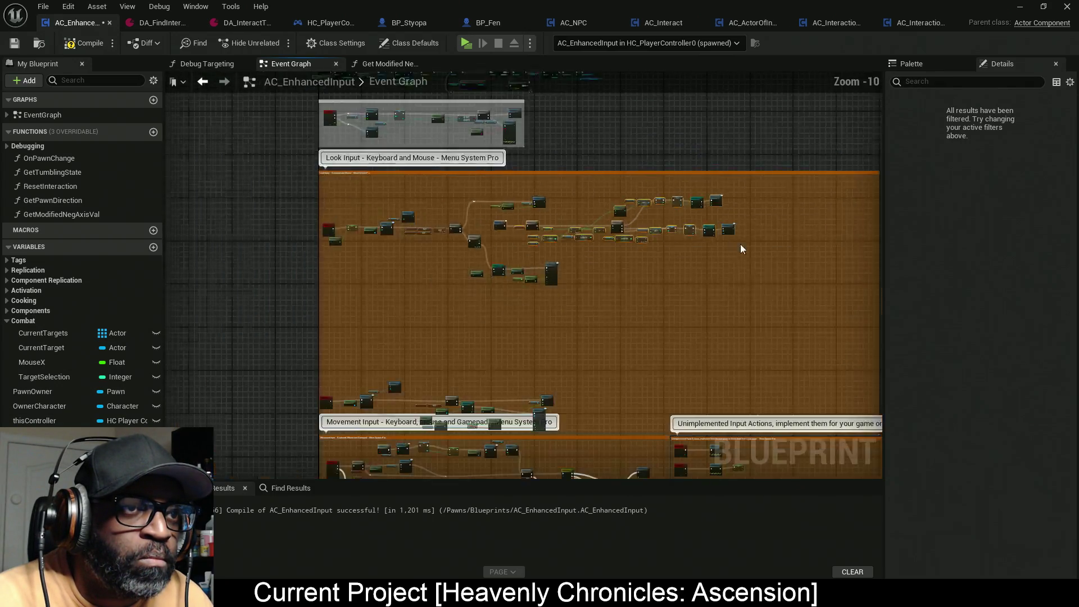
left_click_drag(740, 244, 386, 212)
scroll(377, 213, "down", 2)
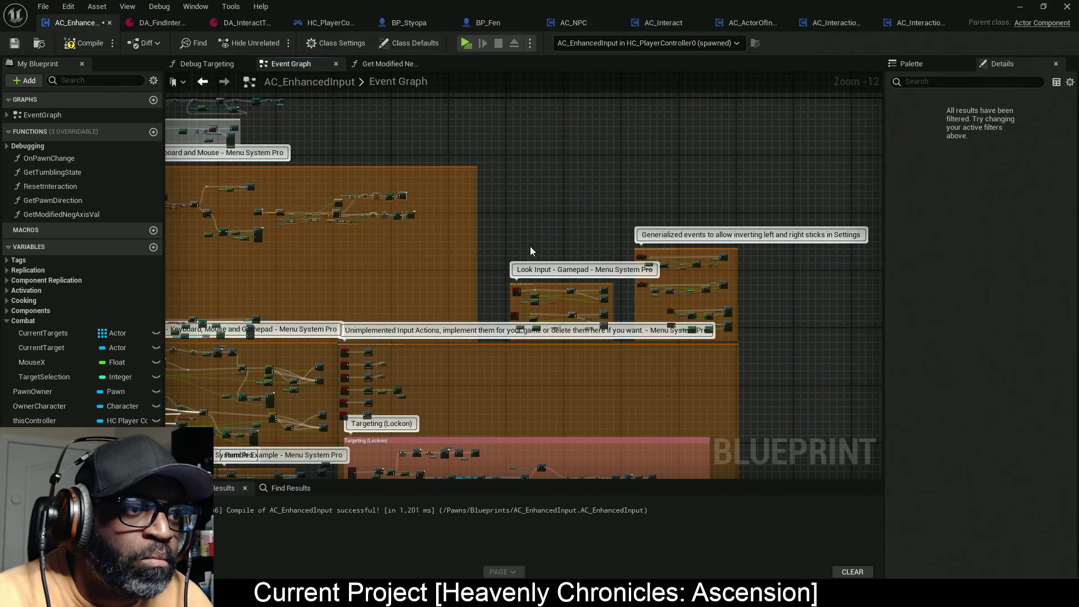
scroll(496, 404, "up", 6)
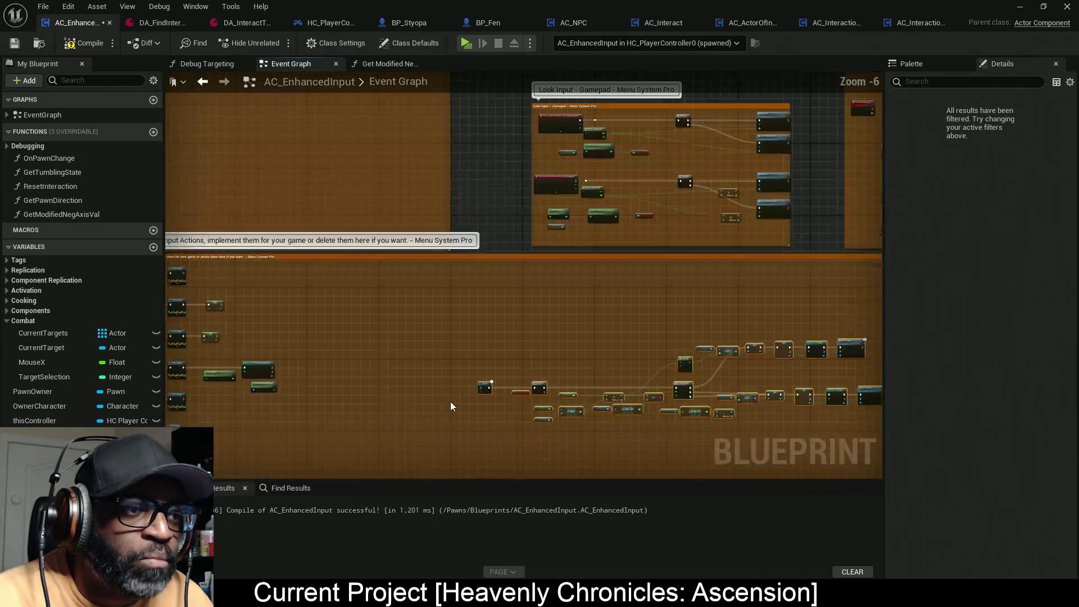
scroll(451, 406, "down", 6)
Drag the Delay and Branch group next to the SET Target Selection nodes
mouse_move(376, 315)
left_mouse_down()
mouse_move(567, 301)
mouse_move(466, 252)
left_mouse_up()
scroll(567, 301, "up", 5)
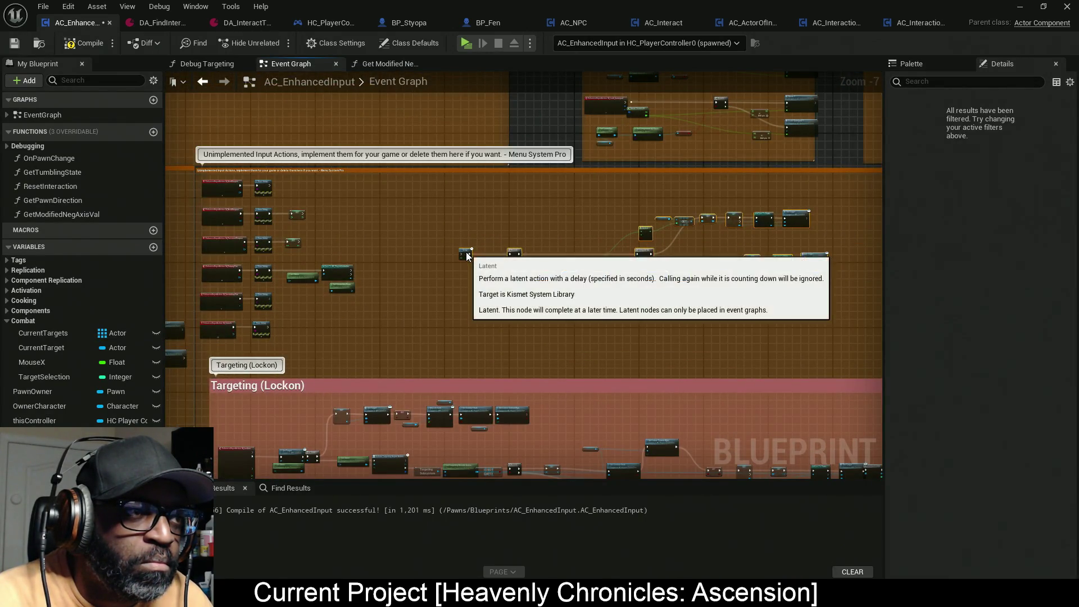
scroll(514, 265, "up", 5)
mouse_move(547, 244)
left_mouse_down()
mouse_move(583, 260)
mouse_move(565, 301)
left_mouse_up()
left_click_drag(754, 311, 576, 208)
left_click_drag(469, 228, 546, 244)
Add a custom event to the graph and name it ChangeTarget
right_click(546, 244)
type("custom")
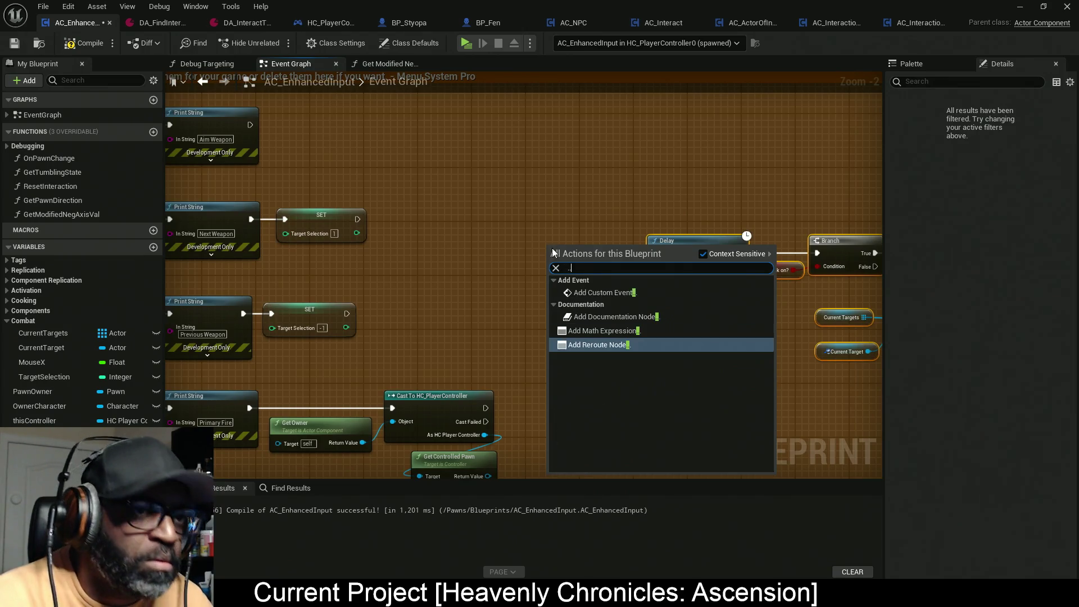
key("Escape")
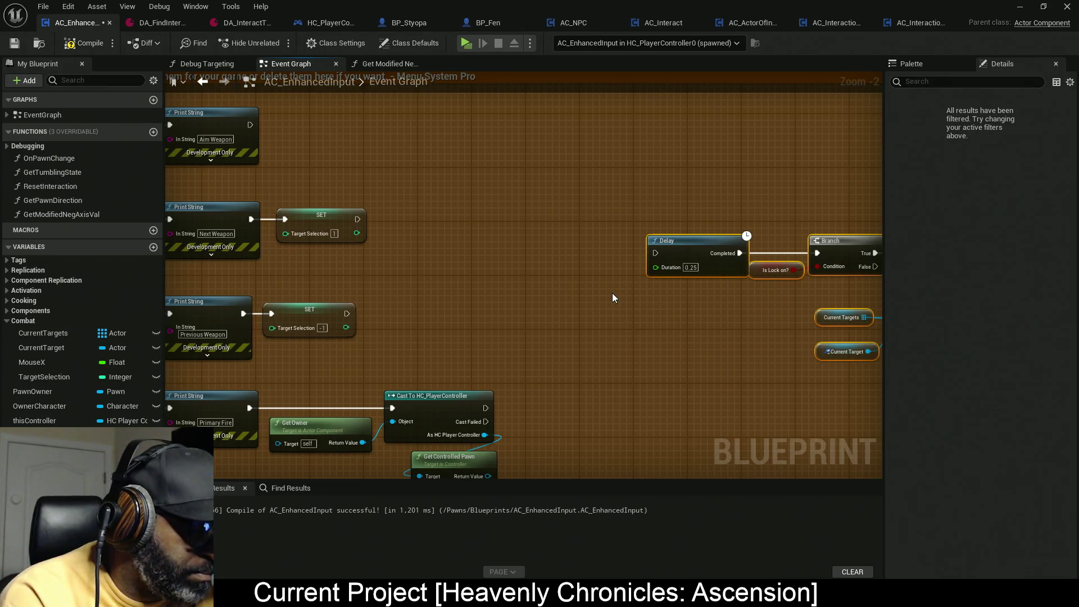
type("ChangeTarget")
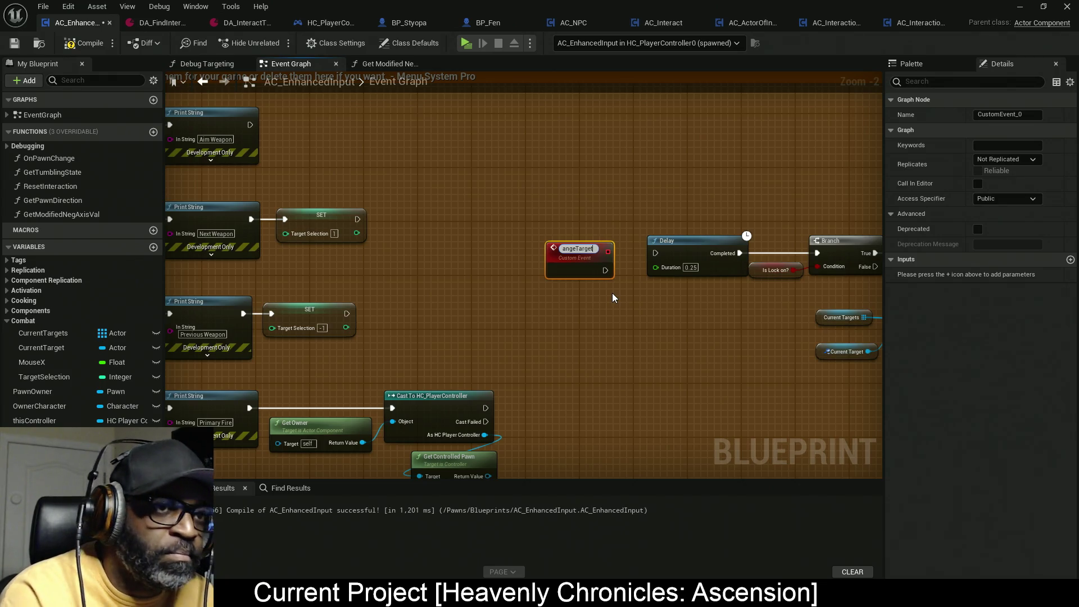
key("Return")
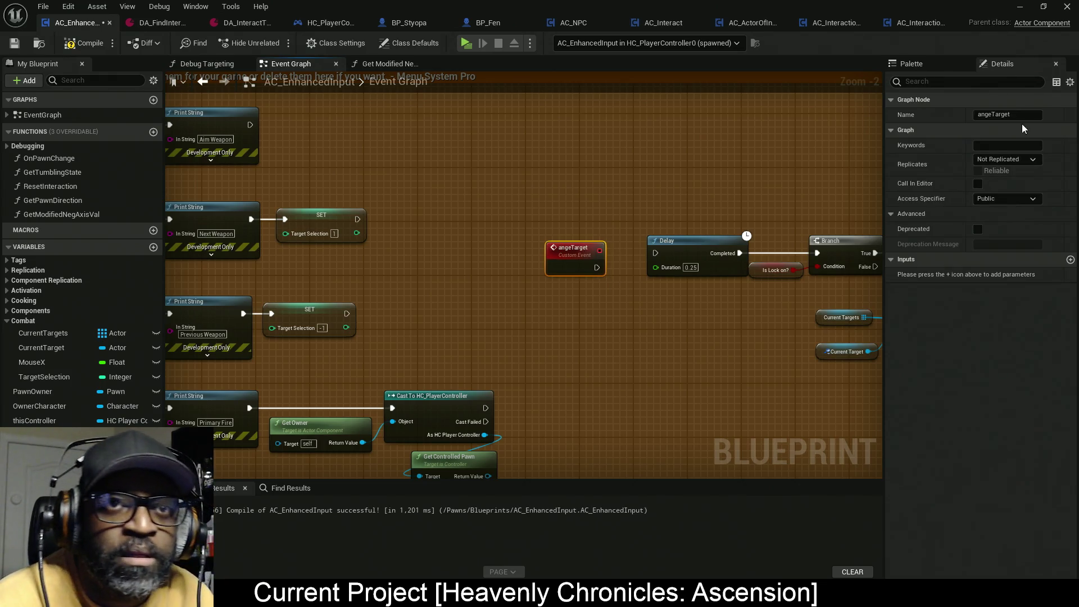
left_click(1020, 114)
type("Ch")
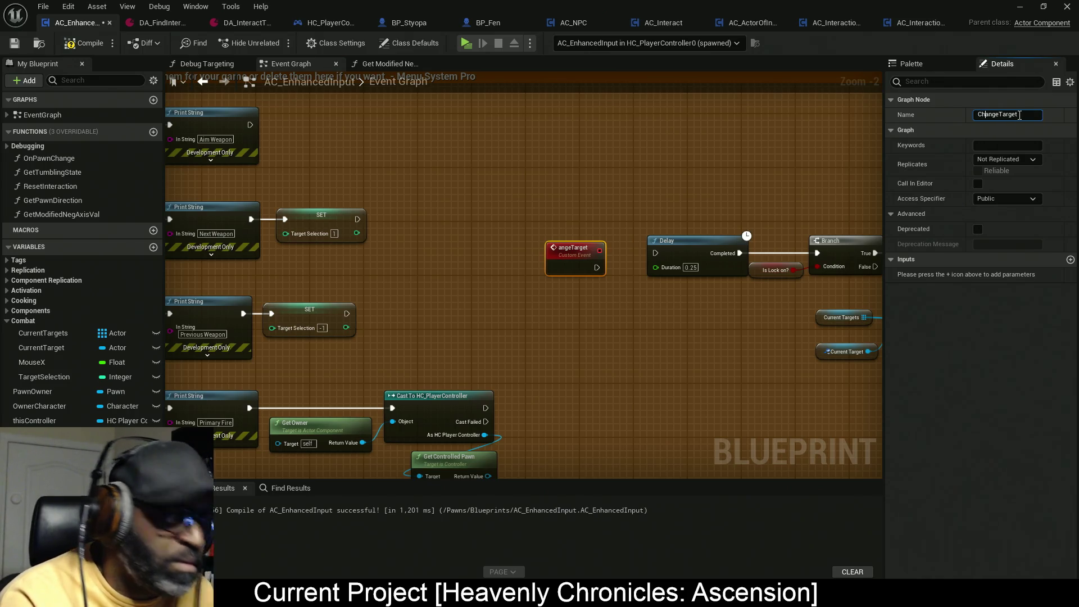
key("Return")
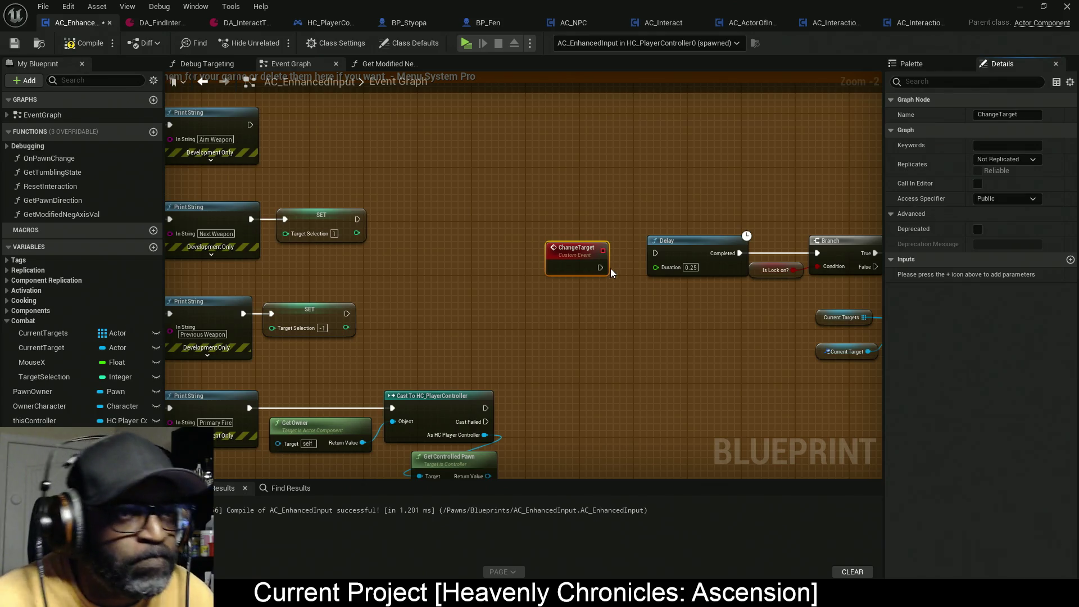
Connect ChangeTarget's exec output to the lock-on Branch and move the Delay node aside
left_click_drag(590, 262, 597, 242)
left_click_drag(693, 269, 700, 208)
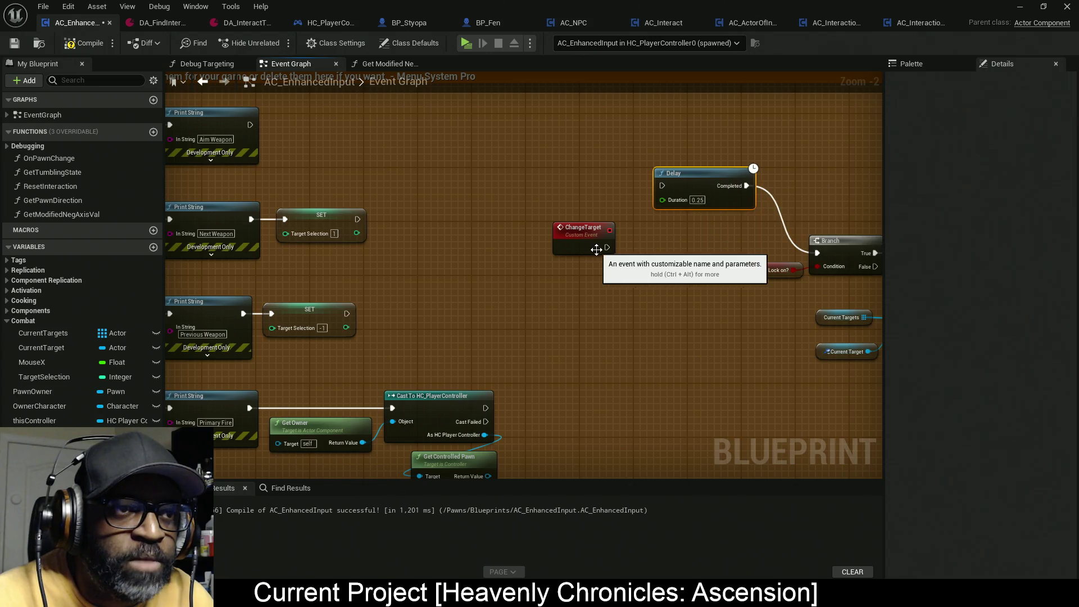
mouse_move(607, 248)
left_mouse_down()
mouse_move(543, 302)
mouse_move(820, 250)
mouse_move(788, 252)
left_mouse_up()
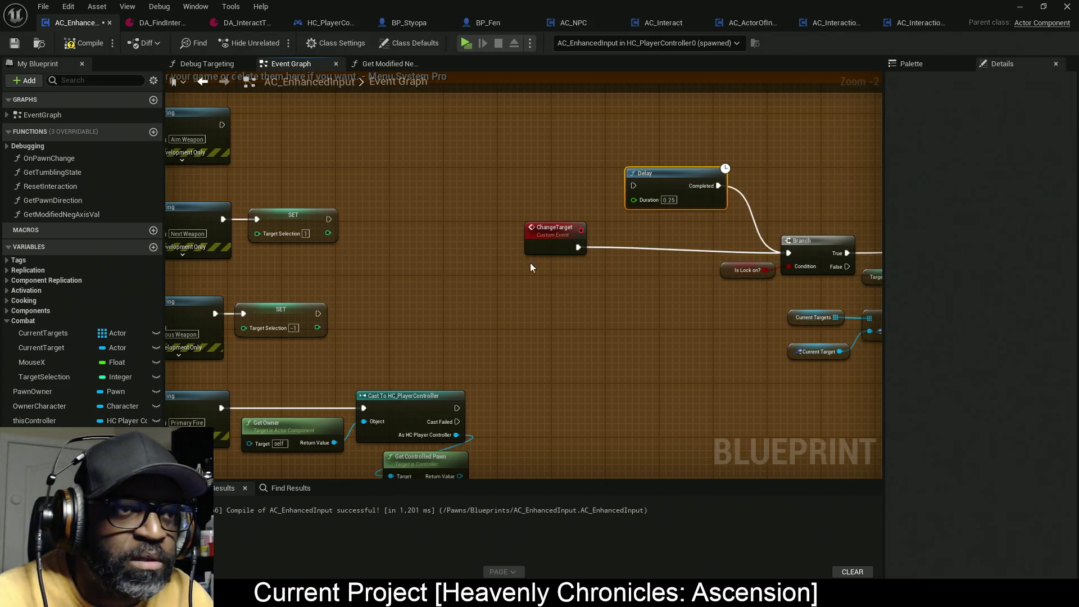
left_click_drag(558, 242, 700, 249)
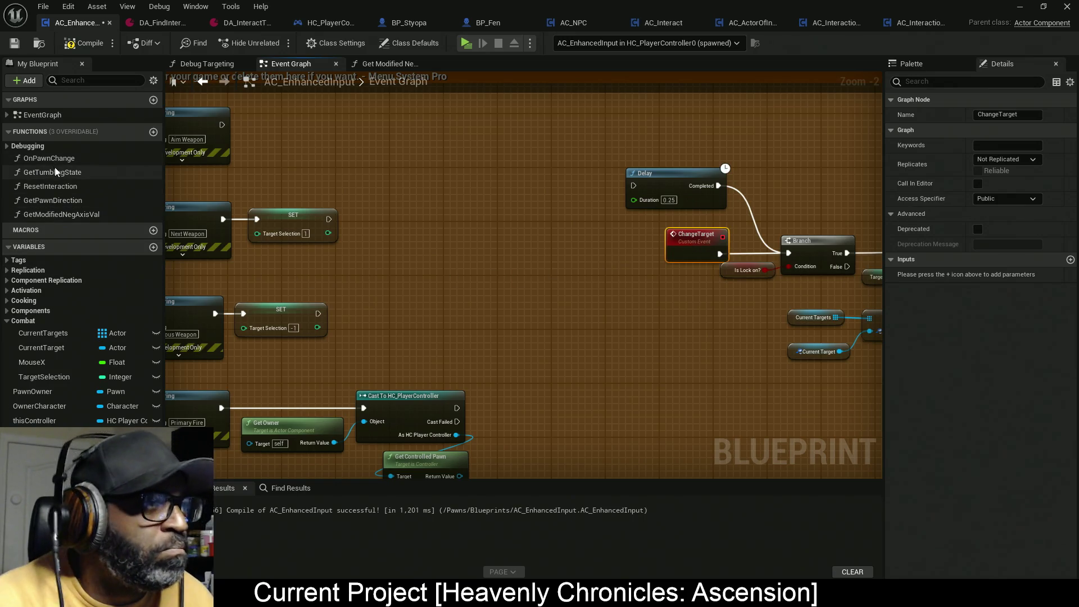
Call ChangeTarget after the Next Weapon (1) and Previous Weapon (-1) setters, then compile and save
left_click(6, 115)
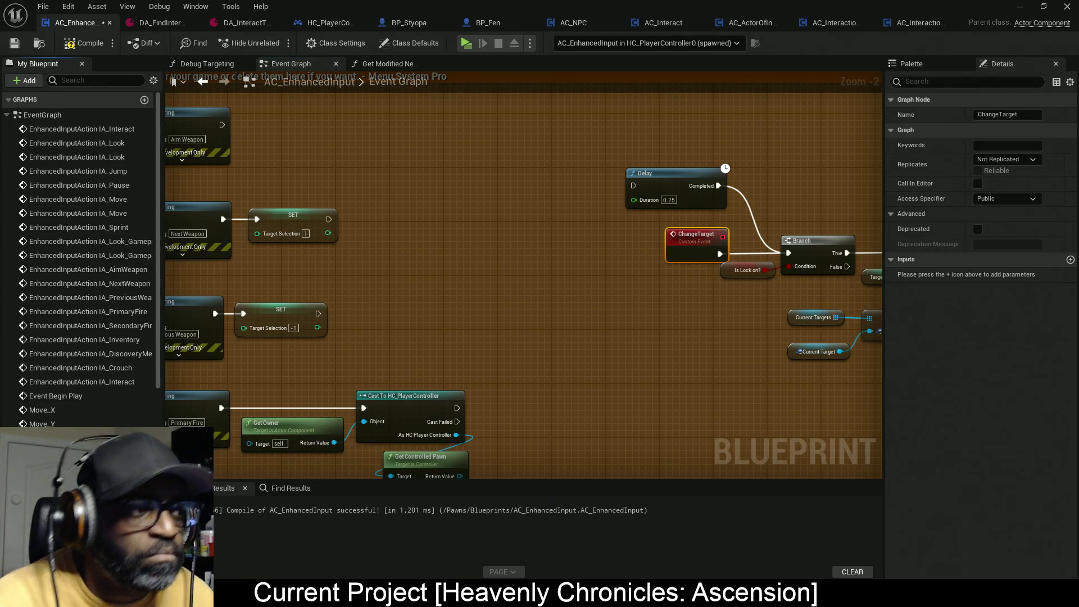
mouse_move(62, 449)
left_mouse_down()
mouse_move(475, 284)
mouse_move(374, 222)
mouse_move(345, 225)
left_mouse_up()
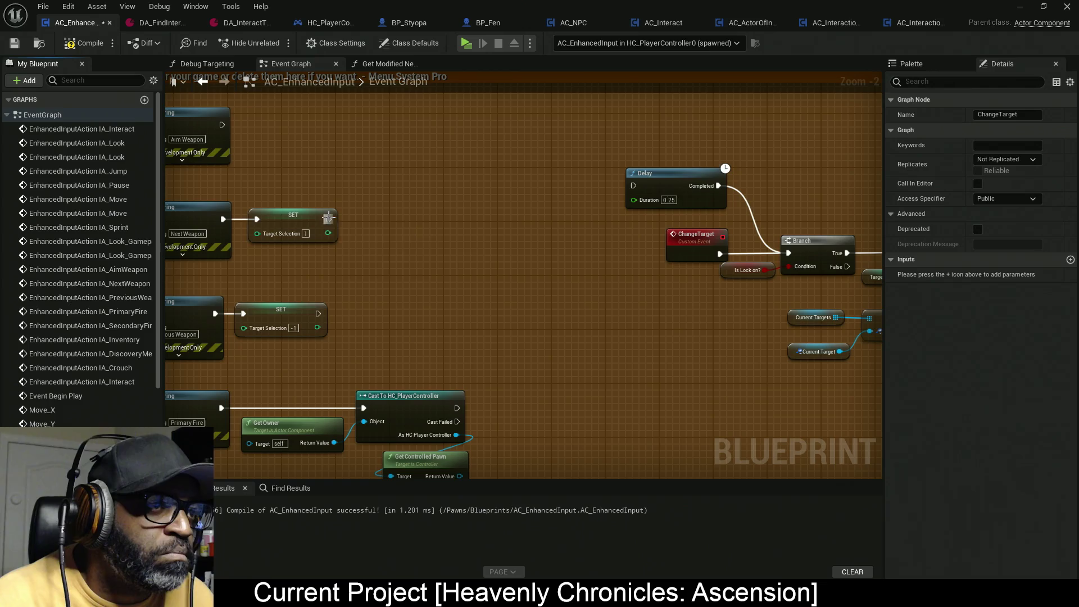
mouse_move(62, 449)
left_mouse_down()
mouse_move(454, 359)
mouse_move(343, 297)
mouse_move(329, 315)
mouse_move(539, 290)
left_mouse_up()
left_click_drag(540, 328, 552, 301)
left_click_drag(537, 238, 551, 211)
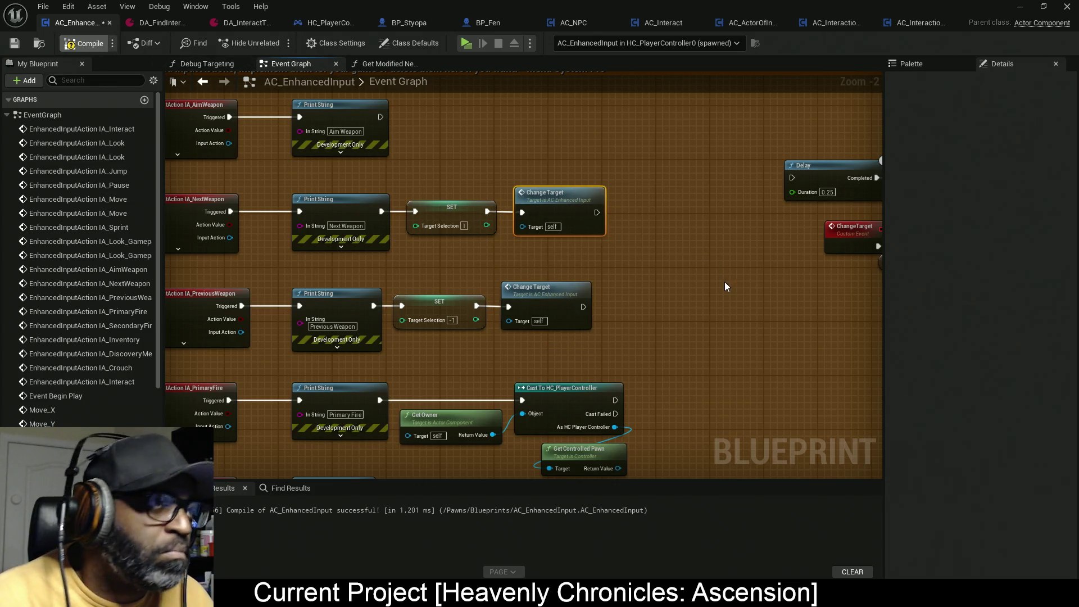
key("ctrl+s")
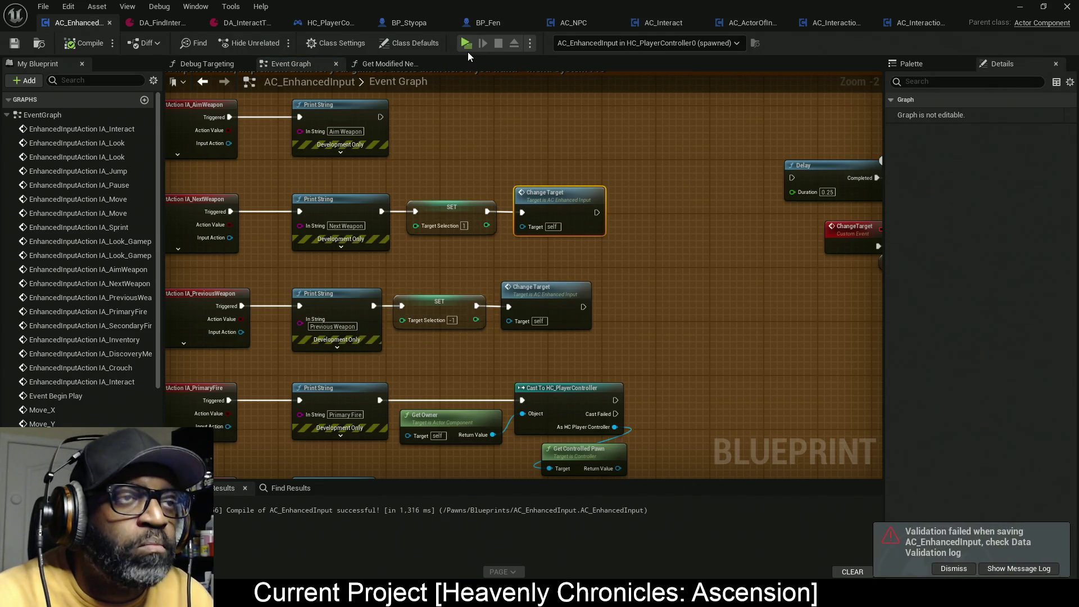
left_click(469, 49)
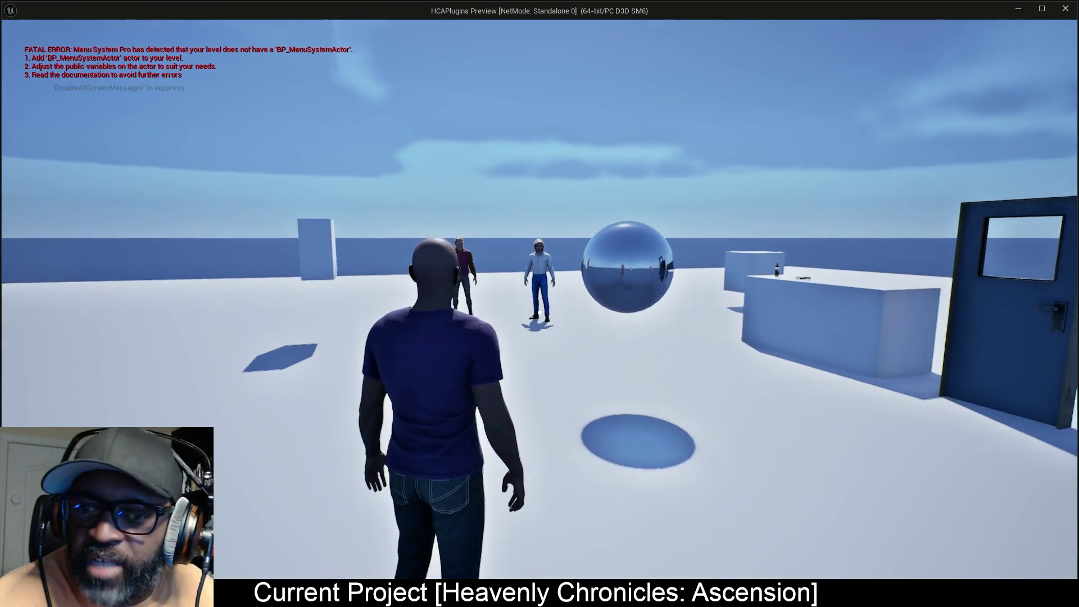
key("w")
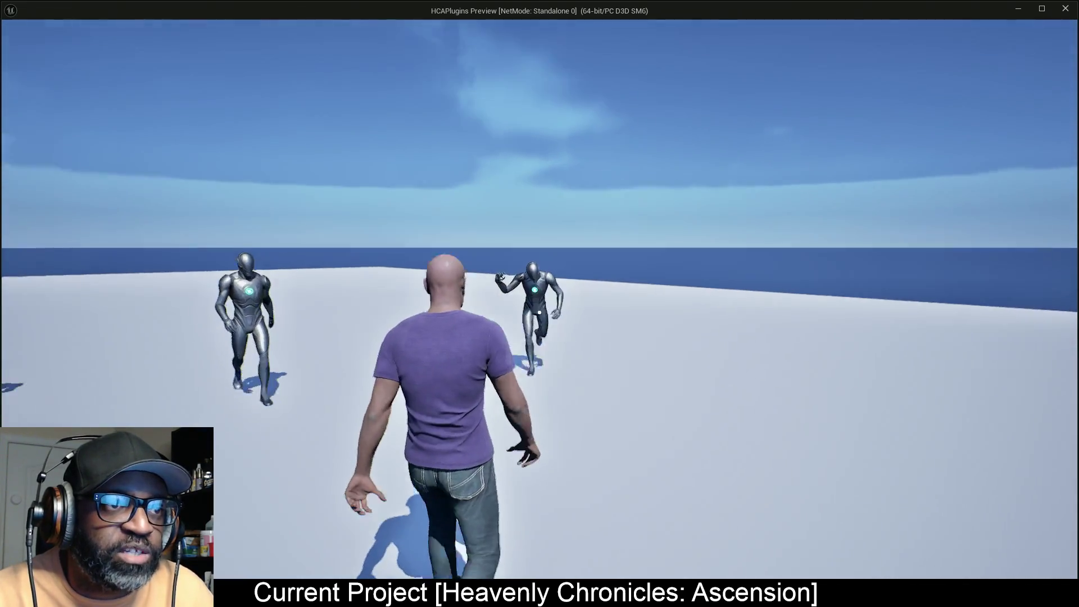
right_click(539, 313)
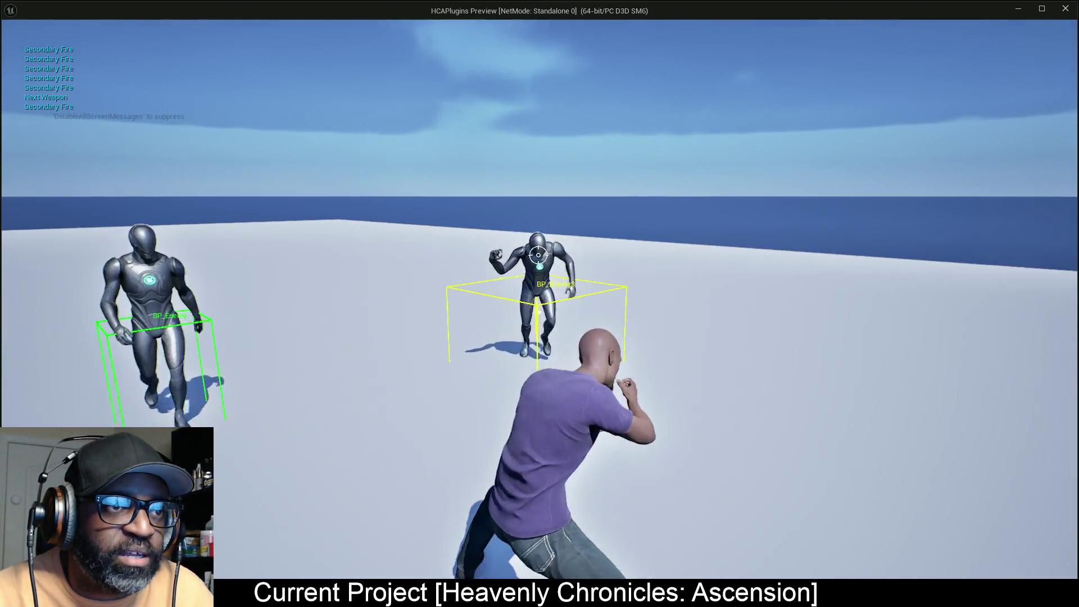
scroll(539, 303, "down", 1)
scroll(540, 303, "up", 2)
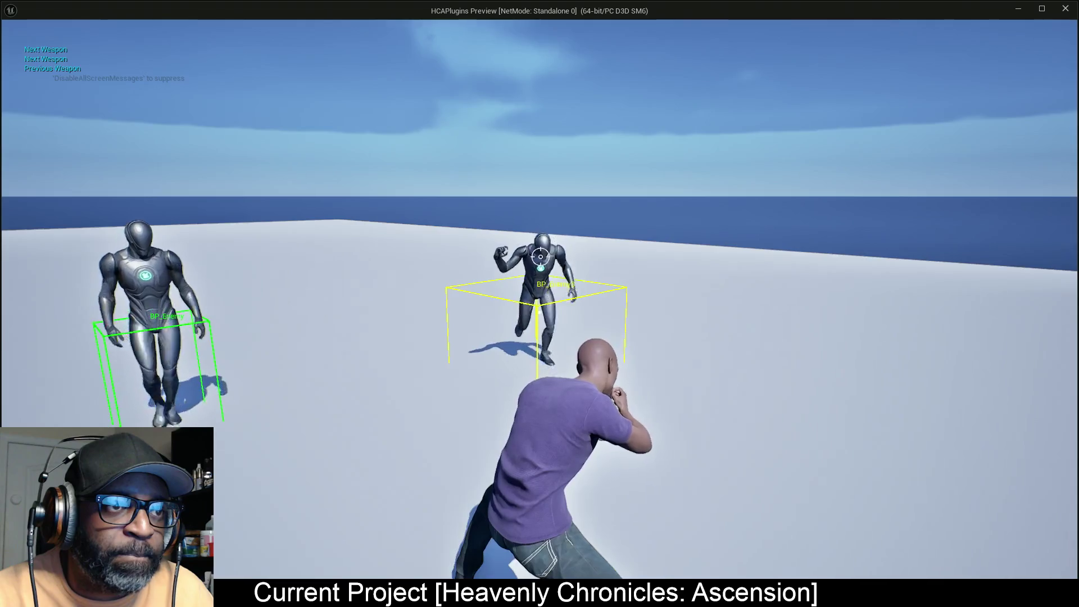
scroll(540, 304, "up", 5)
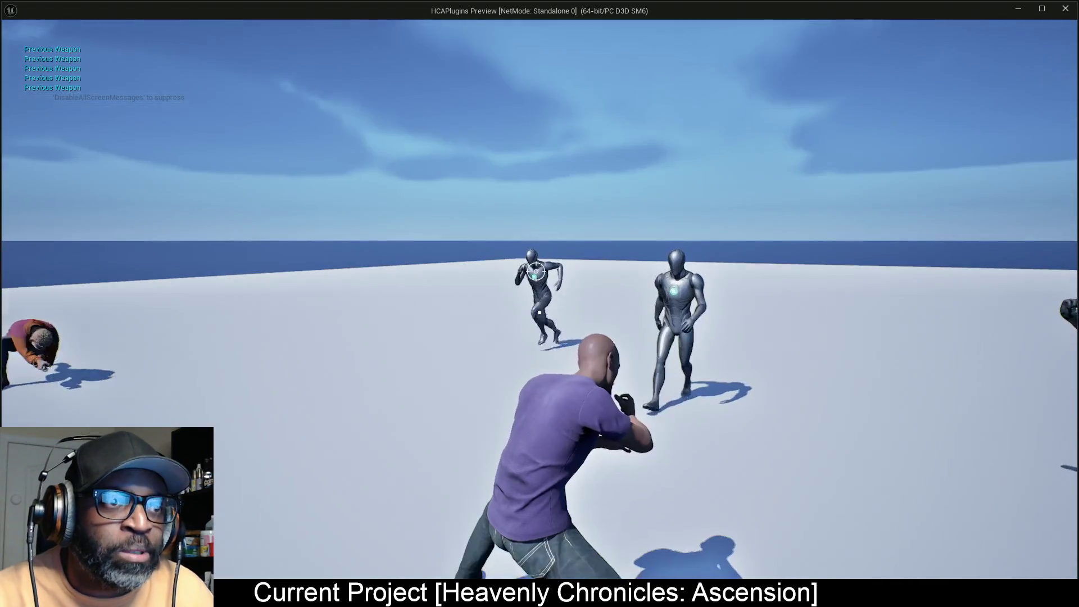
scroll(539, 303, "down", 7)
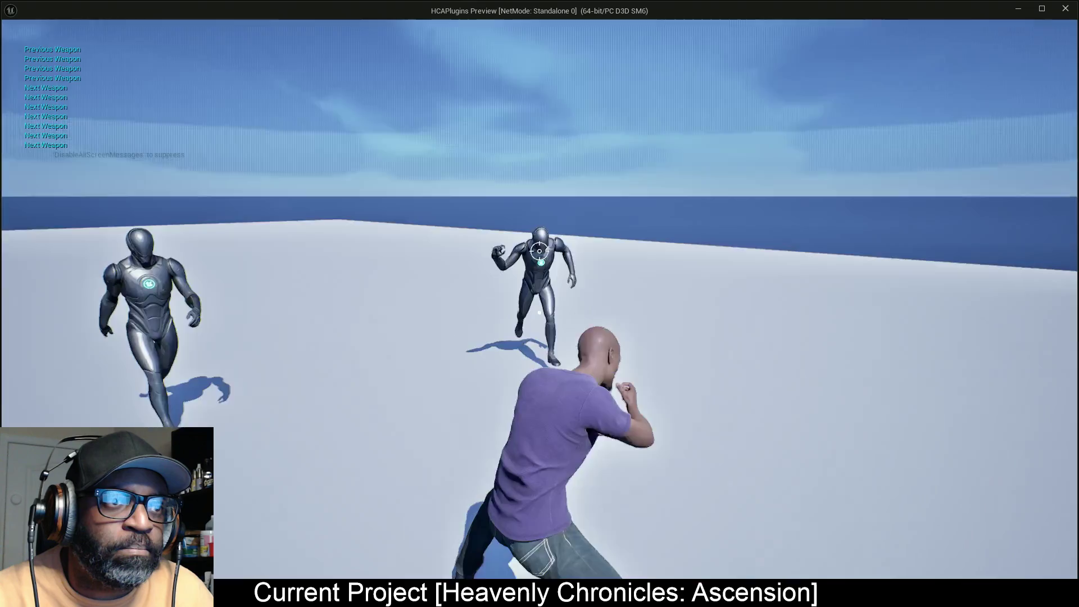
scroll(539, 303, "up", 3)
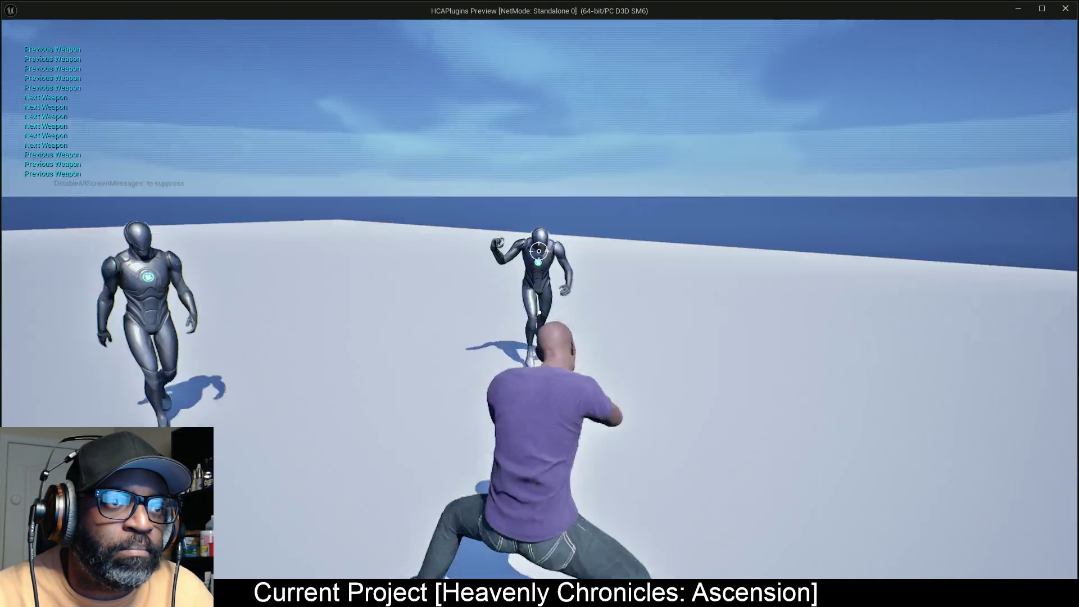
scroll(539, 304, "up", 3)
scroll(539, 304, "down", 3)
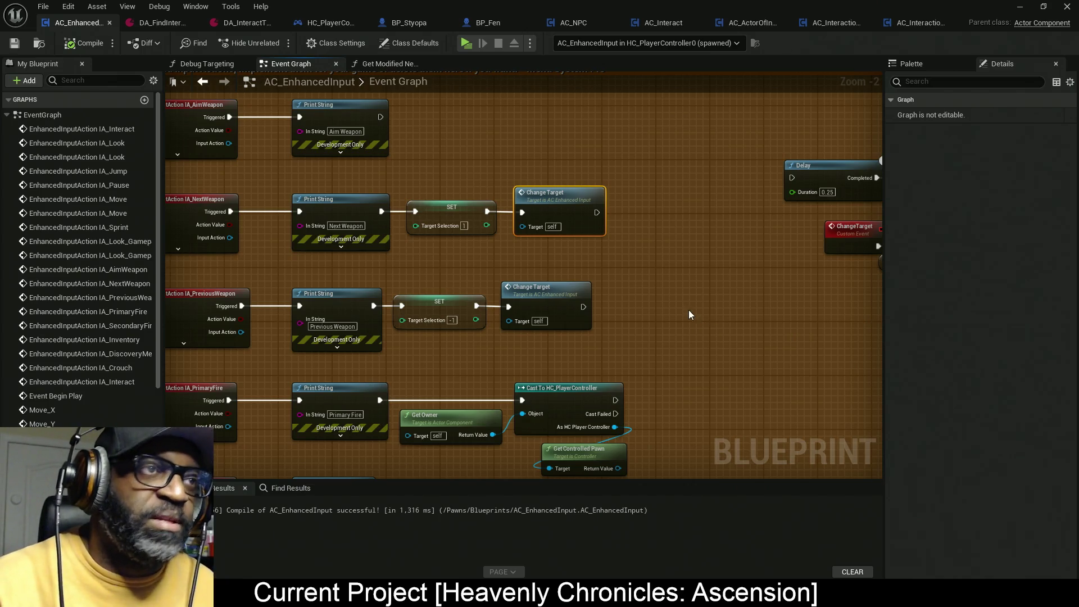
Replay the preview, lock onto an enemy, and scroll both ways to cycle targets
left_click(465, 44)
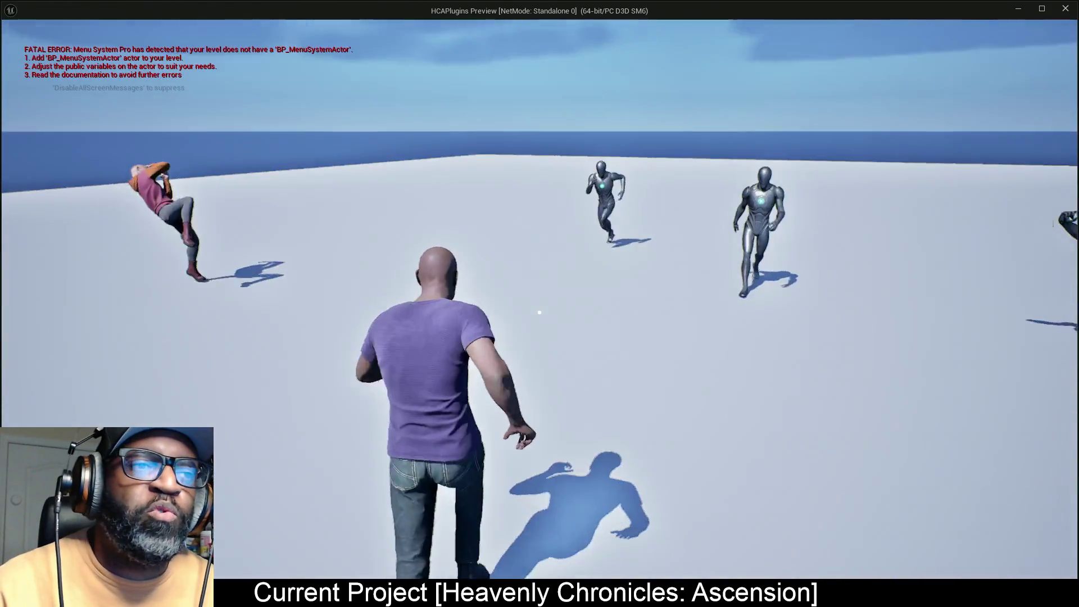
right_click(539, 313)
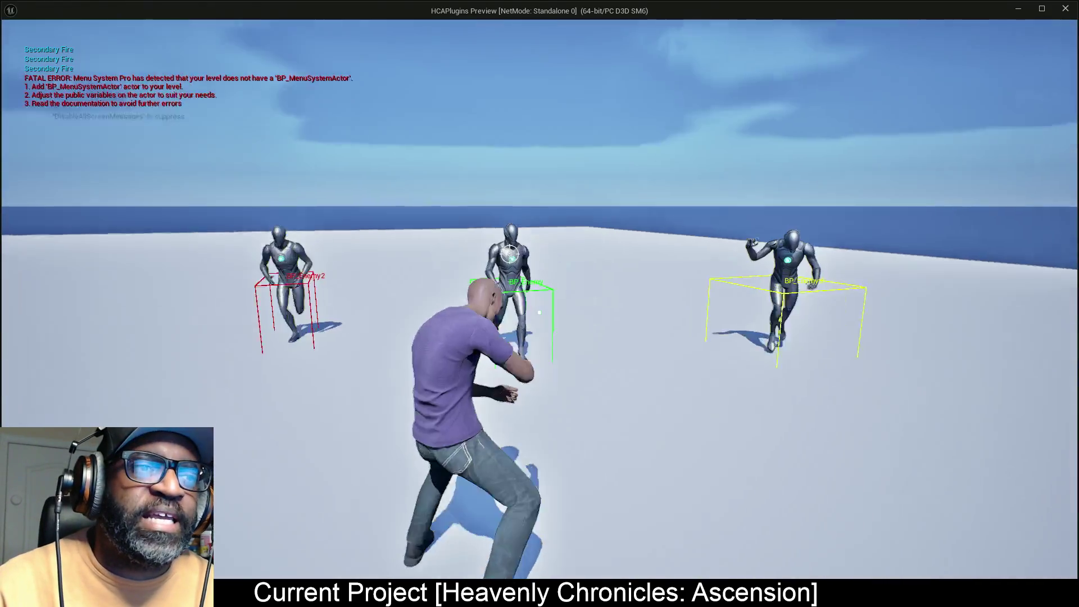
scroll(539, 312, "down", 1)
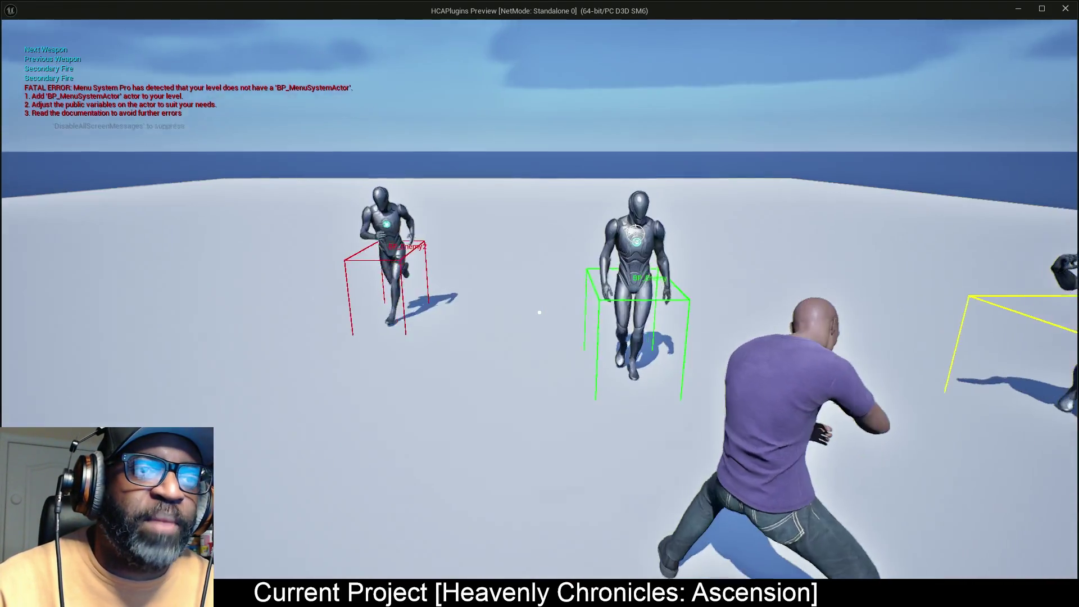
scroll(540, 313, "up", 1)
scroll(539, 313, "up", 2)
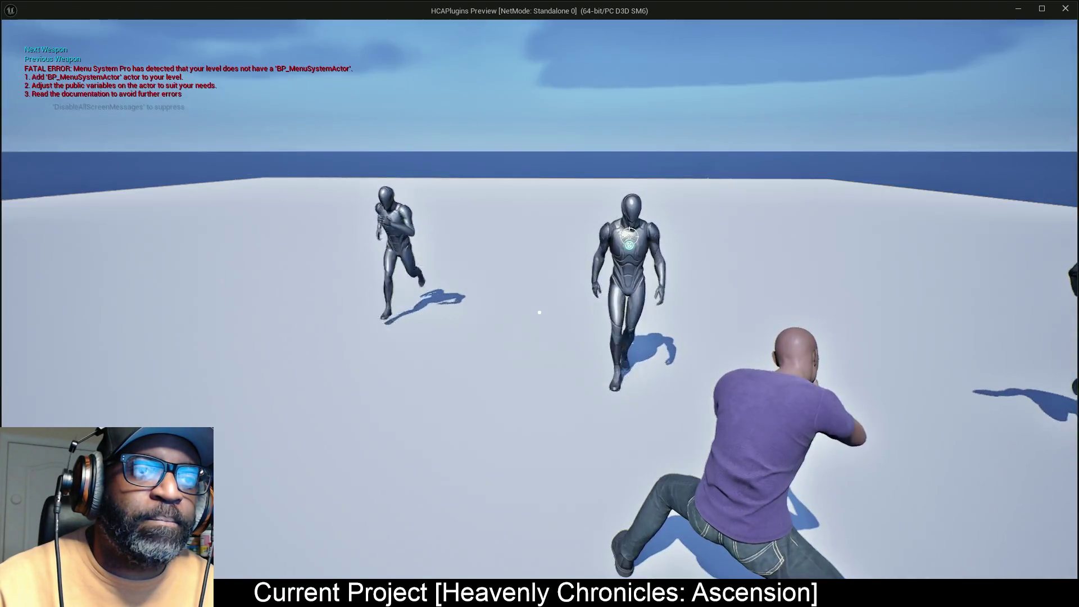